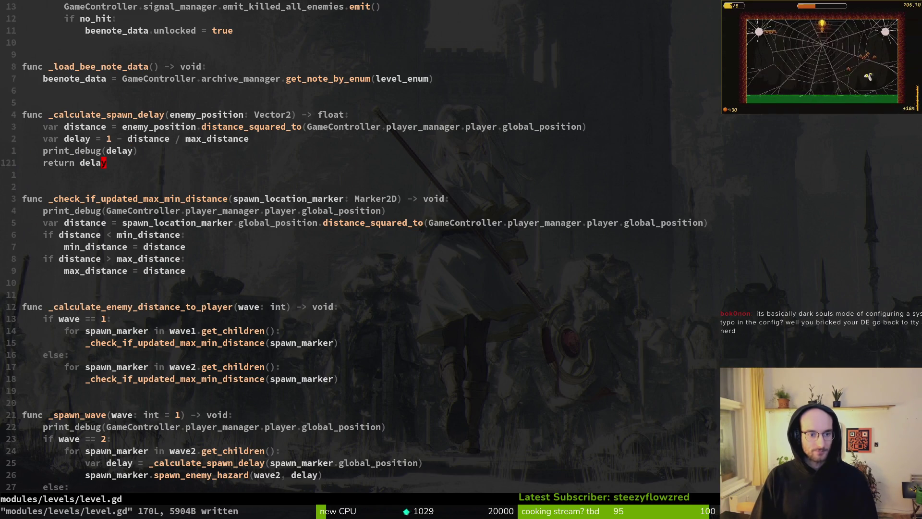
# Delete the print_debug lines in _check_if_updated_max_min_distance and _spawn_wave
pyautogui.press('j')
pyautogui.press('d')
pyautogui.press('d')
pyautogui.press('1')
pyautogui.press('6')
pyautogui.press('j')
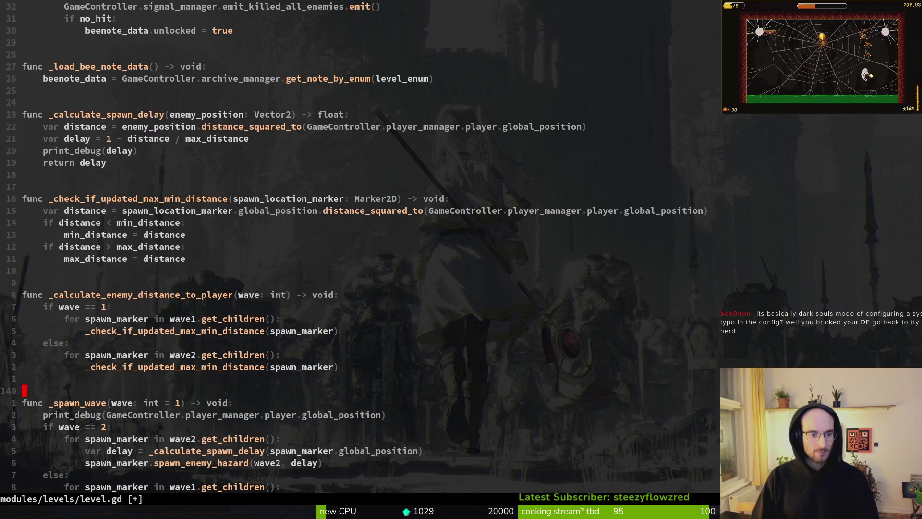
pyautogui.press('d')
pyautogui.press('d')
# Save level.gd with :w and run the game from Godot with F5
pyautogui.write(':w')
pyautogui.press('Return')
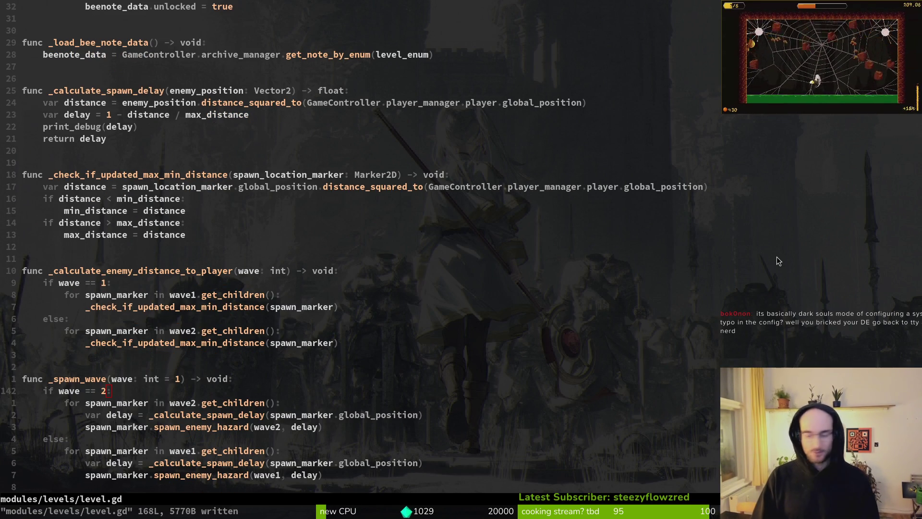
pyautogui.hotkey('alt', 'Tab')
pyautogui.press('F5')
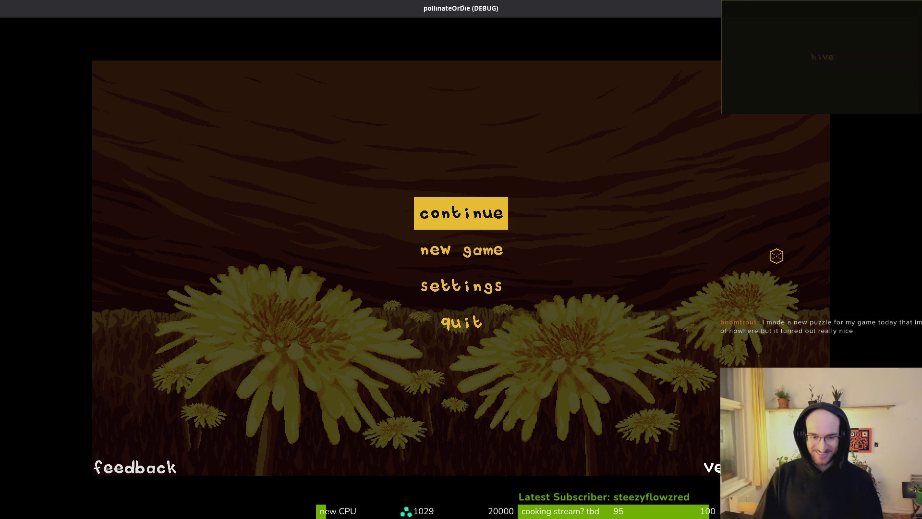
# Continue into the hive level and review the logged spawn delays, then stop the game and return to level.gd
pyautogui.press('Return')
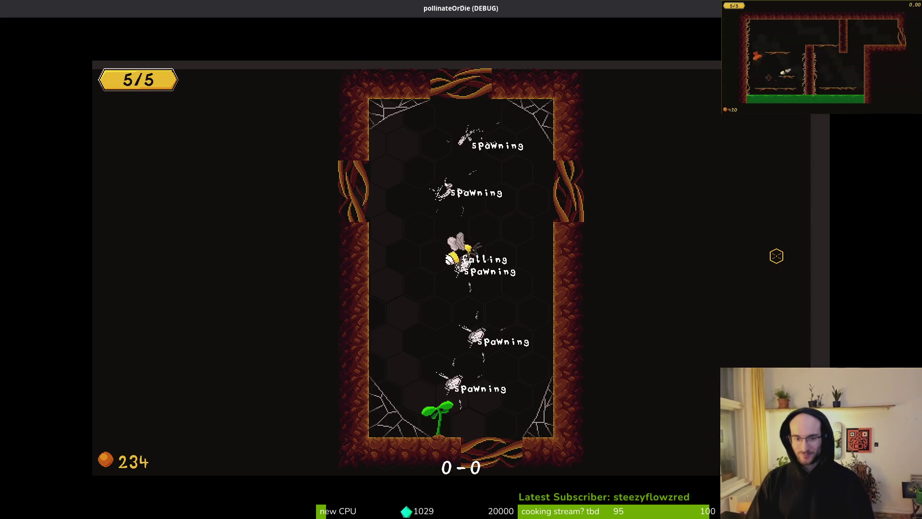
pyautogui.press('super+Down')
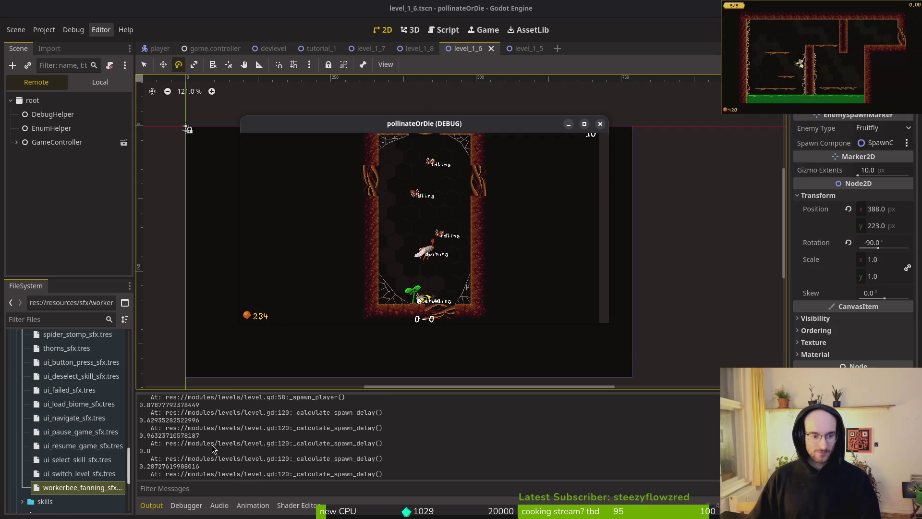
pyautogui.scroll(3, 168, 466)
pyautogui.scroll(-2, 162, 453)
pyautogui.scroll(3, 162, 454)
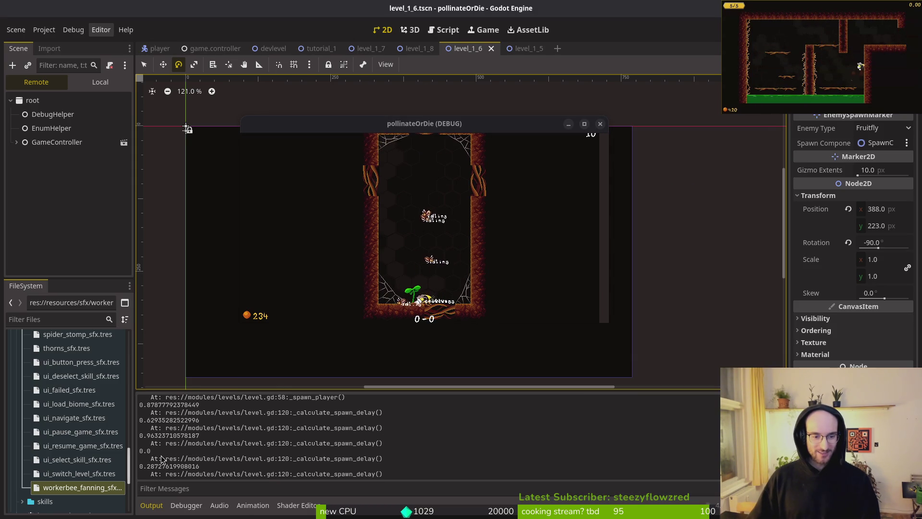
pyautogui.scroll(-2, 164, 459)
pyautogui.scroll(-2, 164, 459)
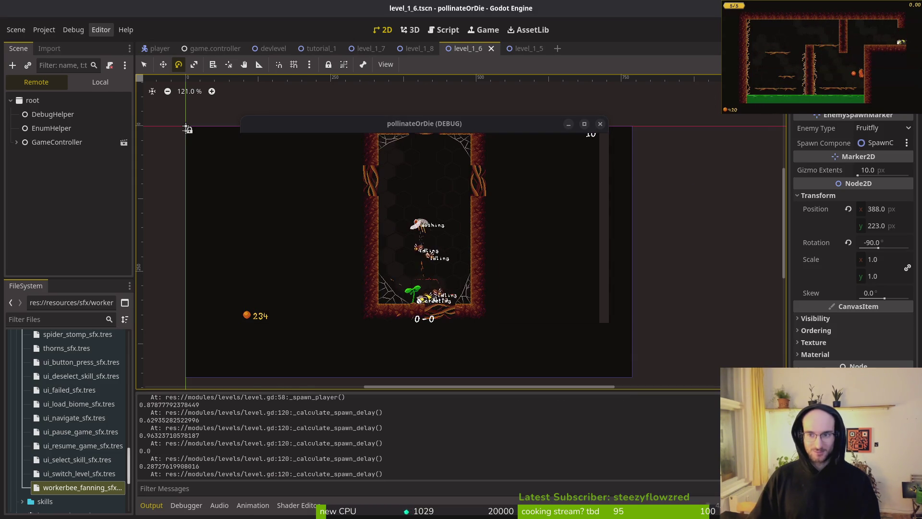
pyautogui.press('F8')
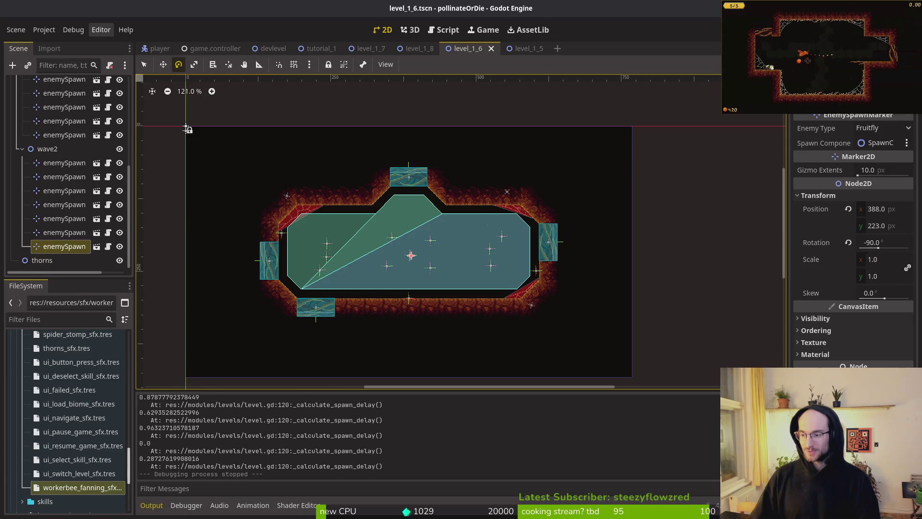
pyautogui.hotkey('alt', 'Tab')
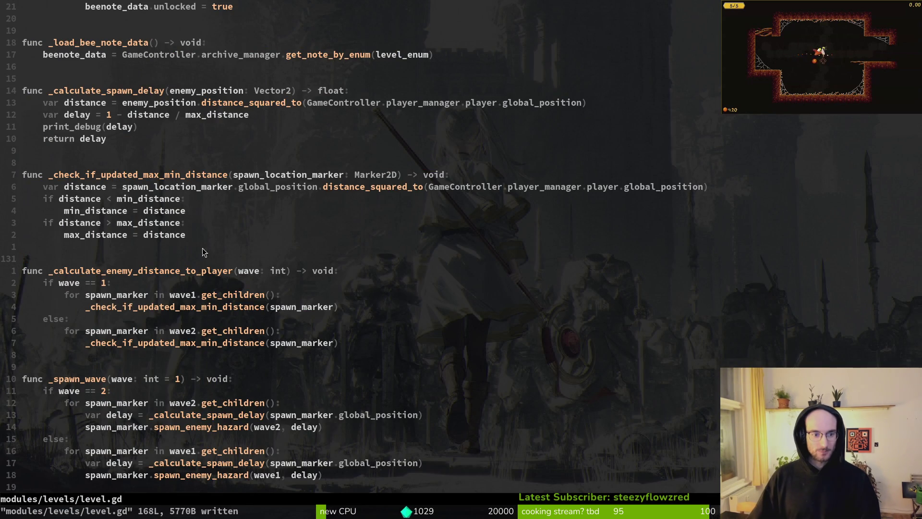
# Delete the print_debug(delay) line from _calculate_spawn_delay and save level.gd
pyautogui.scroll(-4, 213, 299)
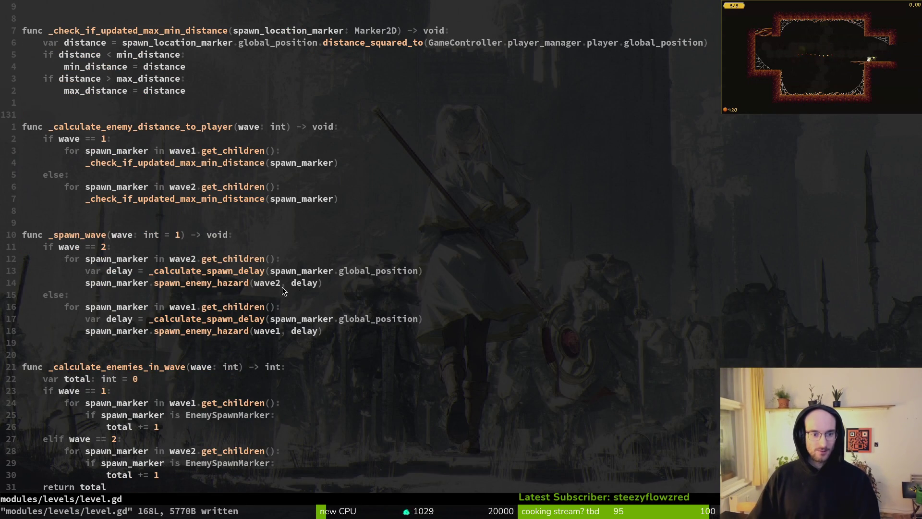
pyautogui.moveTo(83, 307); pyautogui.dragTo(391, 333)
pyautogui.click(211, 317)
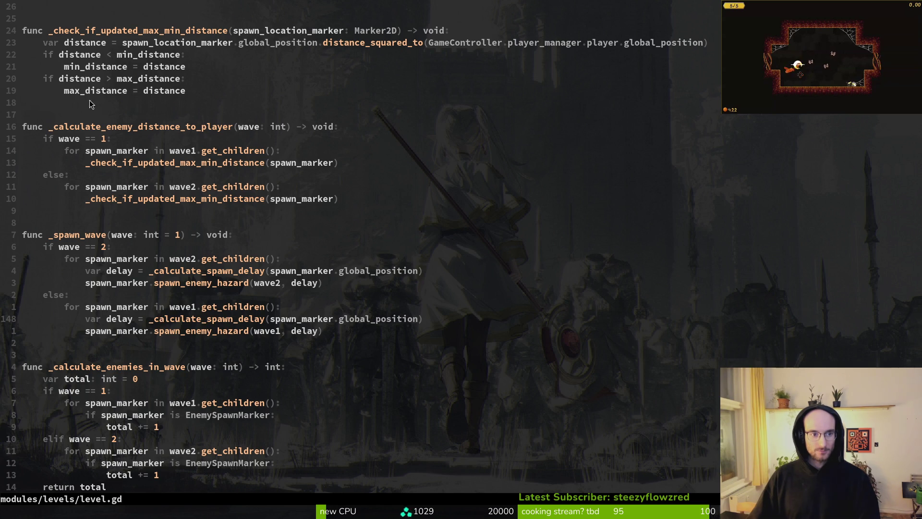
pyautogui.scroll(4, 150, 136)
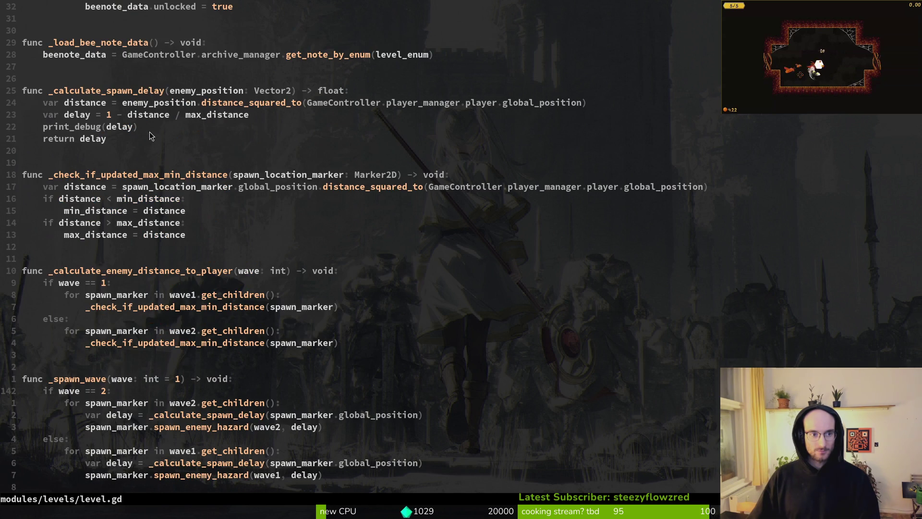
pyautogui.click(69, 126)
pyautogui.press('d')
pyautogui.press('d')
pyautogui.hotkey('ctrl', 's')
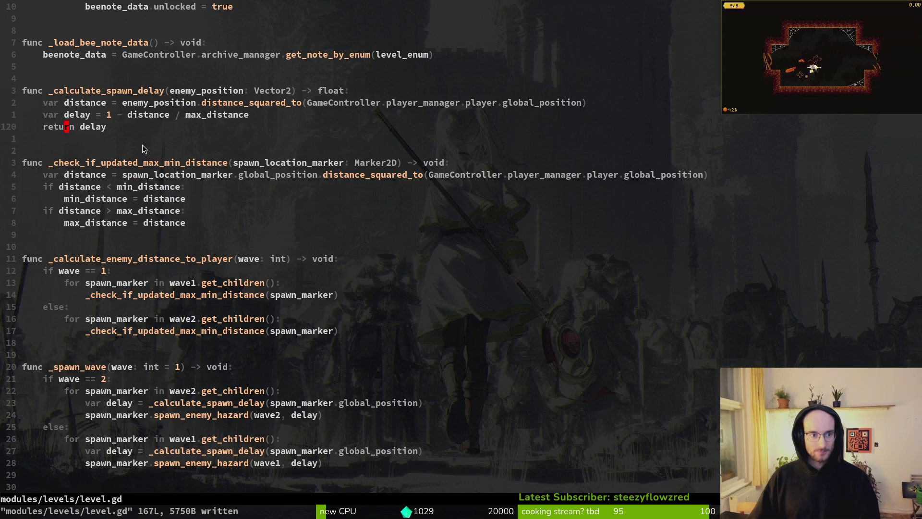
# Find 'spawnmarker' and open enemy_spawn_marker.gd at its spawn_enemy_hazard function
pyautogui.scroll(-6, 144, 153)
pyautogui.click(174, 238)
pyautogui.press('space')
pyautogui.press('f')
pyautogui.press('f')
pyautogui.write('spawnmarker')
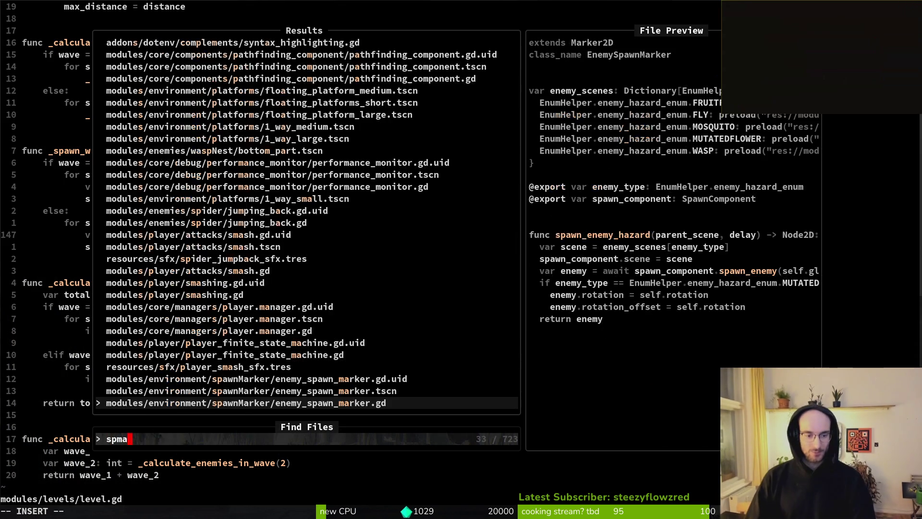
pyautogui.press('Return')
pyautogui.press('j')
pyautogui.press('j')
pyautogui.press('j')
pyautogui.press('j')
pyautogui.press('j')
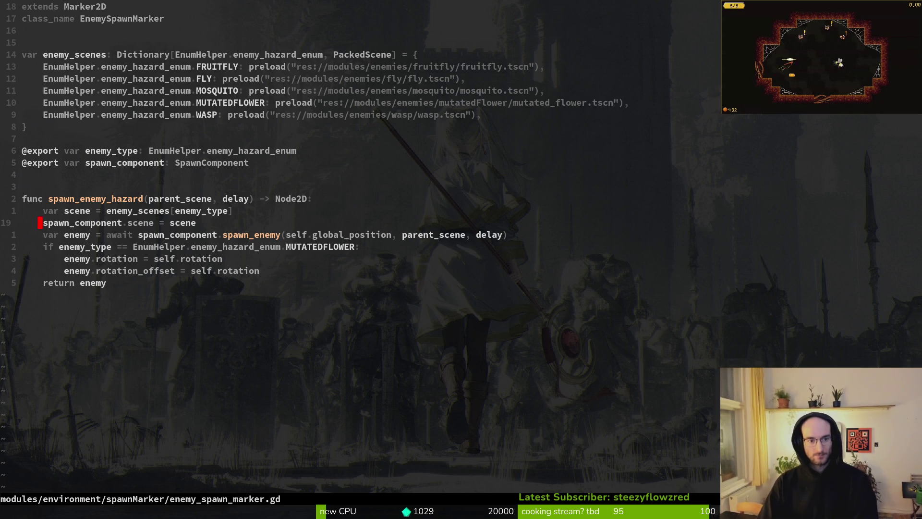
# Open spawn_component.gd in a vertical split beside enemy_spawn_marker.gd
pyautogui.press('space')
pyautogui.press('f')
pyautogui.press('f')
pyautogui.write('spwacom')
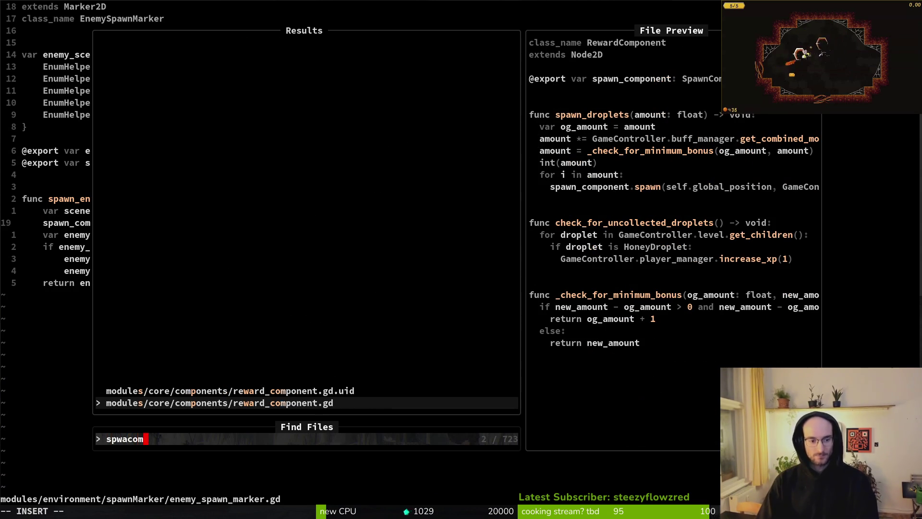
pyautogui.press('BackSpace')
pyautogui.press('BackSpace')
pyautogui.press('BackSpace')
pyautogui.write('awncom')
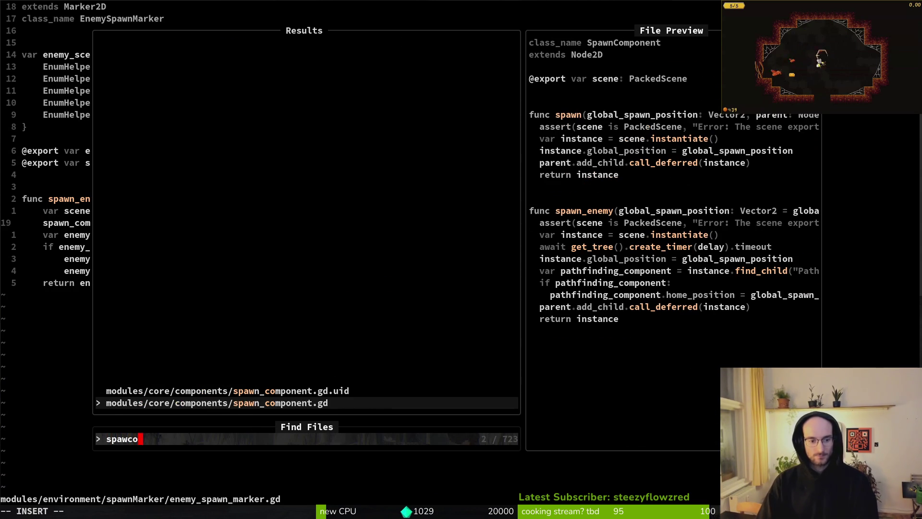
pyautogui.hotkey('ctrl', 'v')
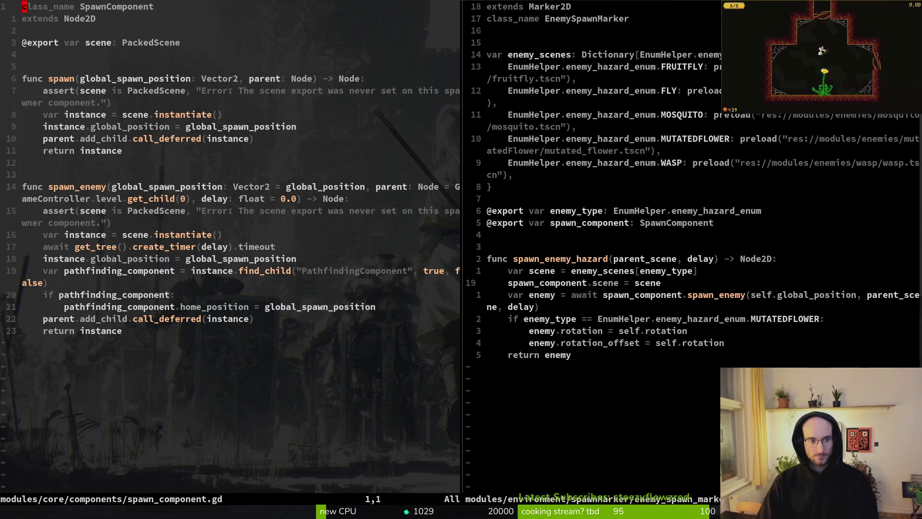
# Add a print_debug(delay) line above the await timer and save
pyautogui.press('8')
pyautogui.press('j')
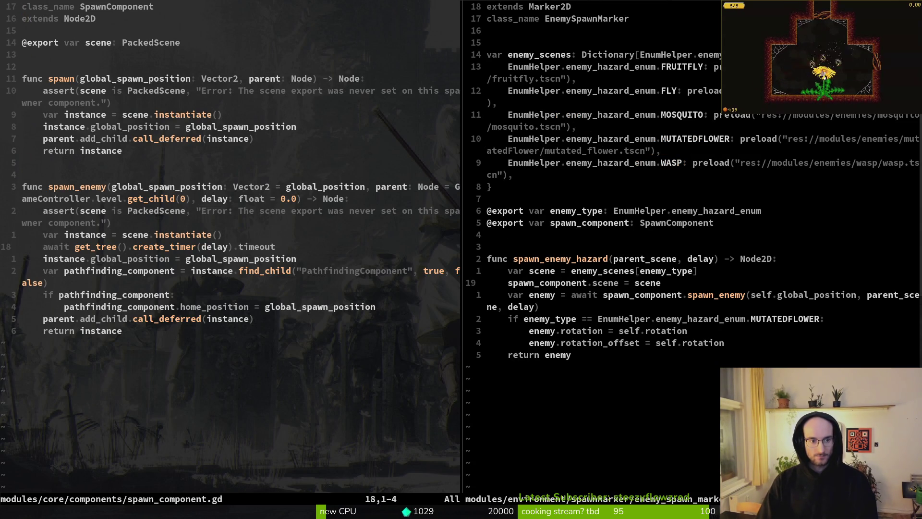
pyautogui.hotkey('shift', 'v')
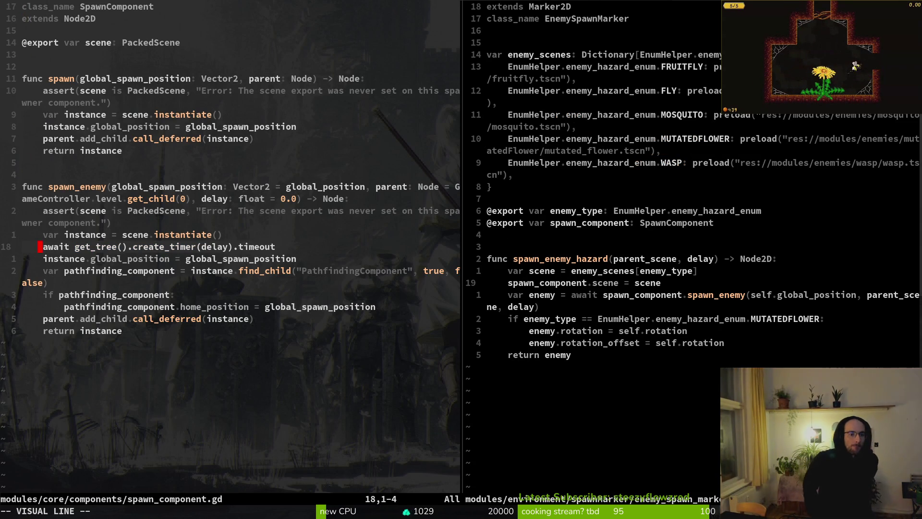
pyautogui.press('Escape')
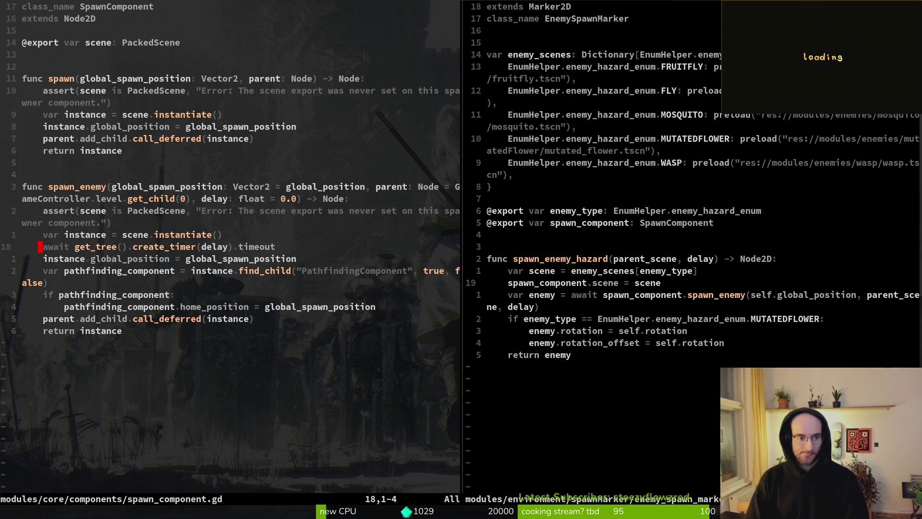
pyautogui.write('Oprint_debug(')
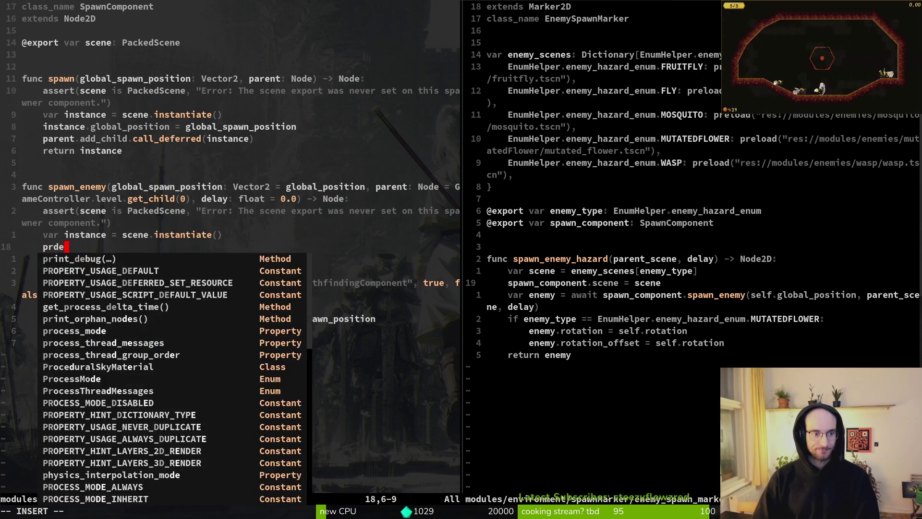
pyautogui.write('delay')
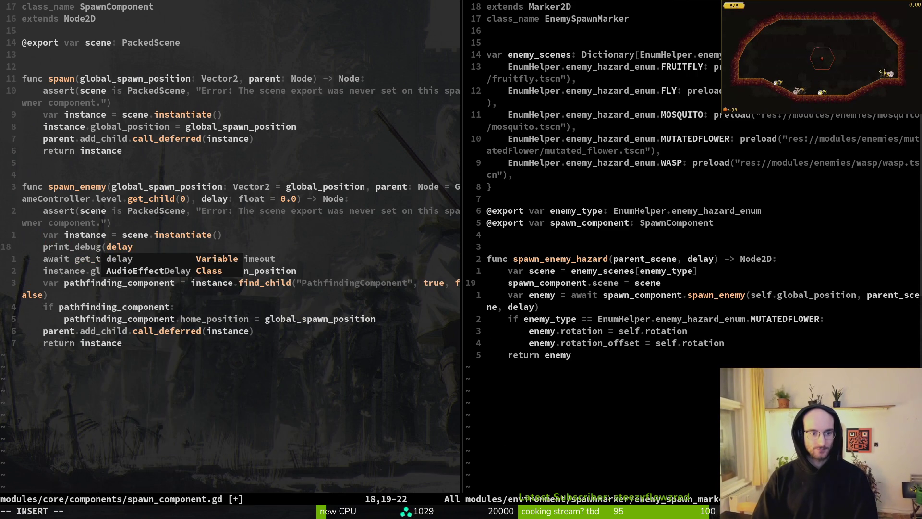
pyautogui.write(')')
pyautogui.press('Escape')
pyautogui.write(':w')
pyautogui.press('y')
pyautogui.press('y')
# Copy the print below the await and label it "after"
pyautogui.press('p')
pyautogui.press('d')
pyautogui.press('d')
pyautogui.write('p:w f')
pyautogui.press('(')
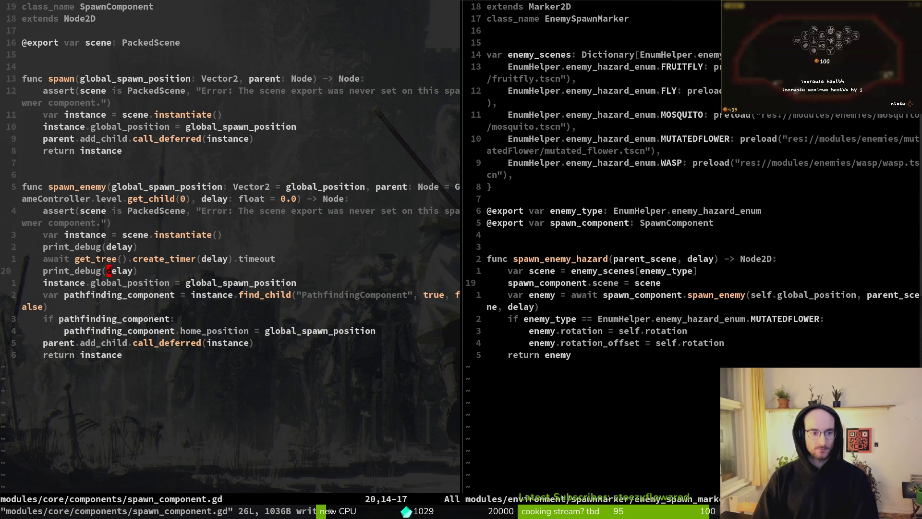
pyautogui.press('a')
pyautogui.write('r",')
pyautogui.press('Escape')
pyautogui.write(':w')
pyautogui.press('k')
pyautogui.press('k')
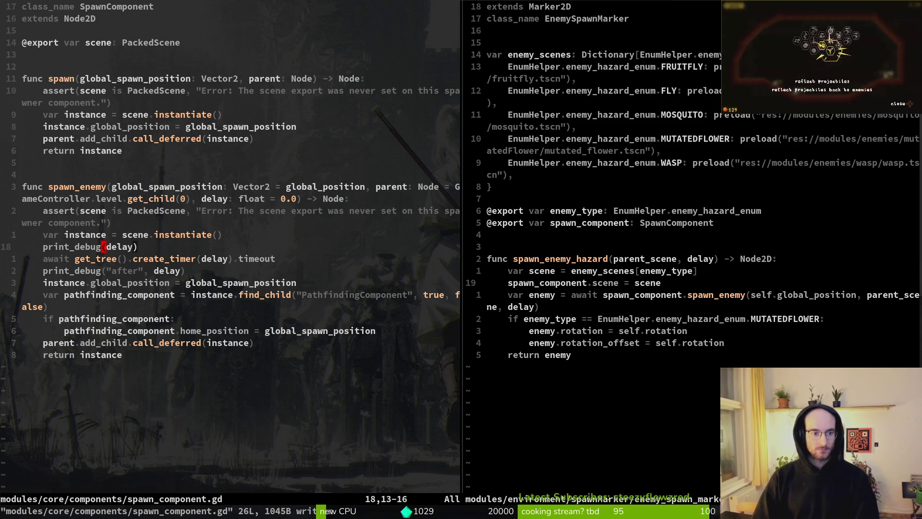
# Label the first print "bfore" and save spawn_component.gd
pyautogui.write('a')
pyautogui.write('bfore')
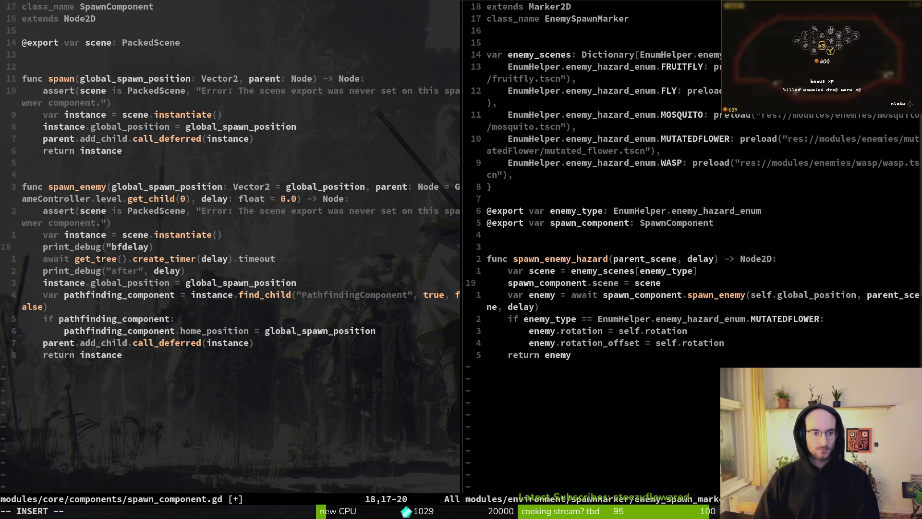
pyautogui.write('",')
pyautogui.press('Escape')
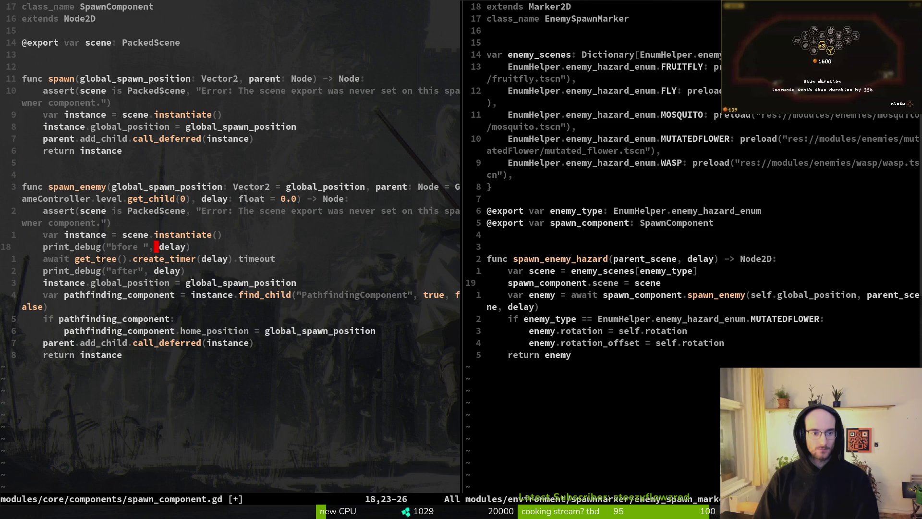
pyautogui.write(':w')
pyautogui.hotkey('alt', 'Tab')
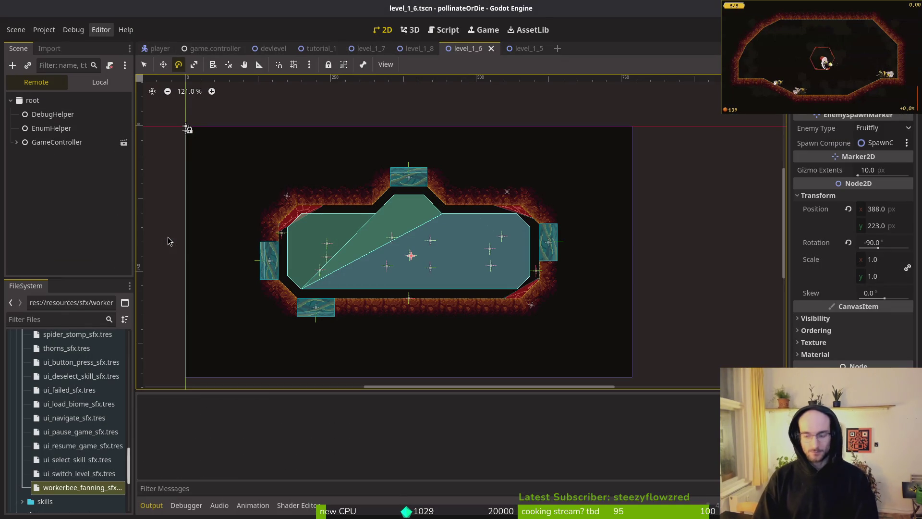
# Run the game, continue into the hive level, then stop it
pyautogui.press('F5')
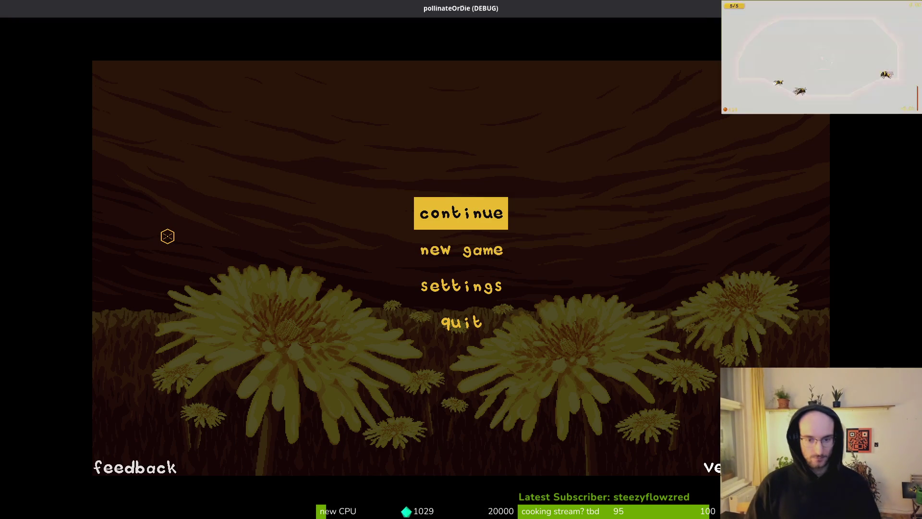
pyautogui.press('Return')
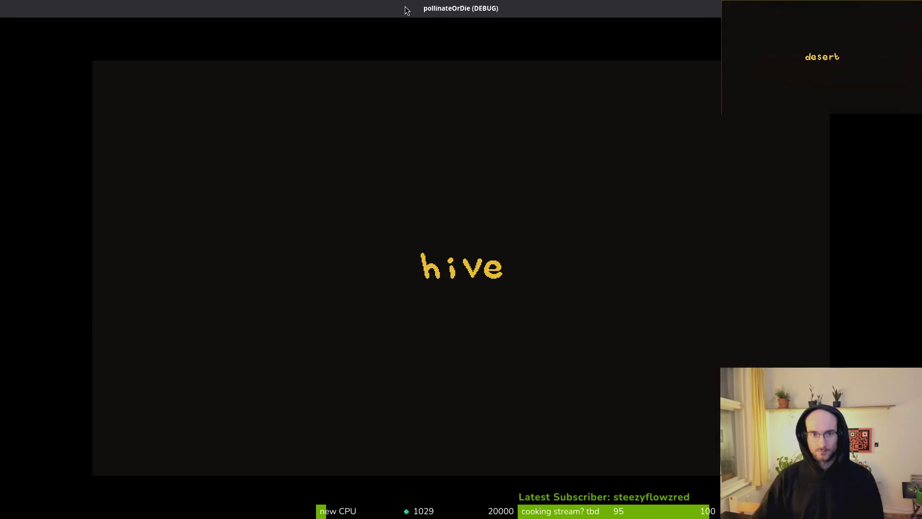
pyautogui.doubleClick(406, 9)
pyautogui.press('F8')
# Set the display window mode to Minimized in Project Settings
pyautogui.click(44, 30)
pyautogui.click(53, 42)
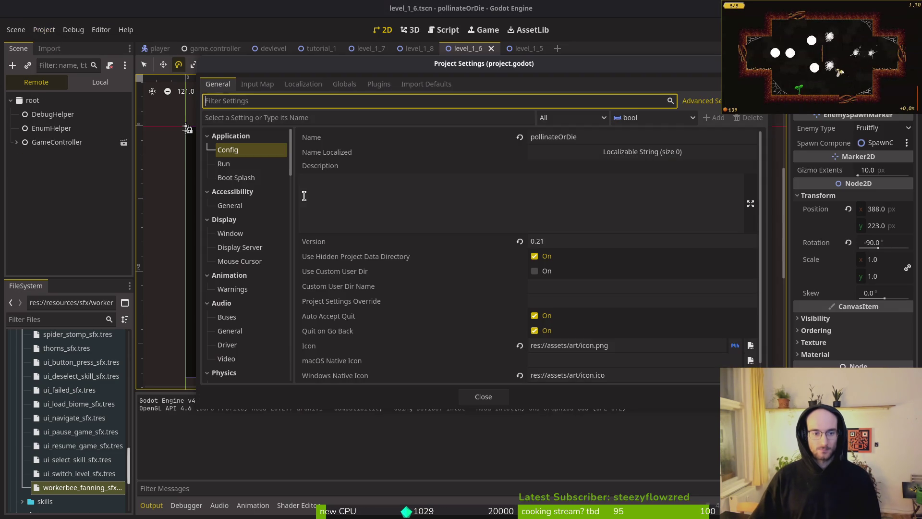
pyautogui.click(231, 233)
pyautogui.click(582, 182)
pyautogui.click(581, 211)
pyautogui.click(483, 397)
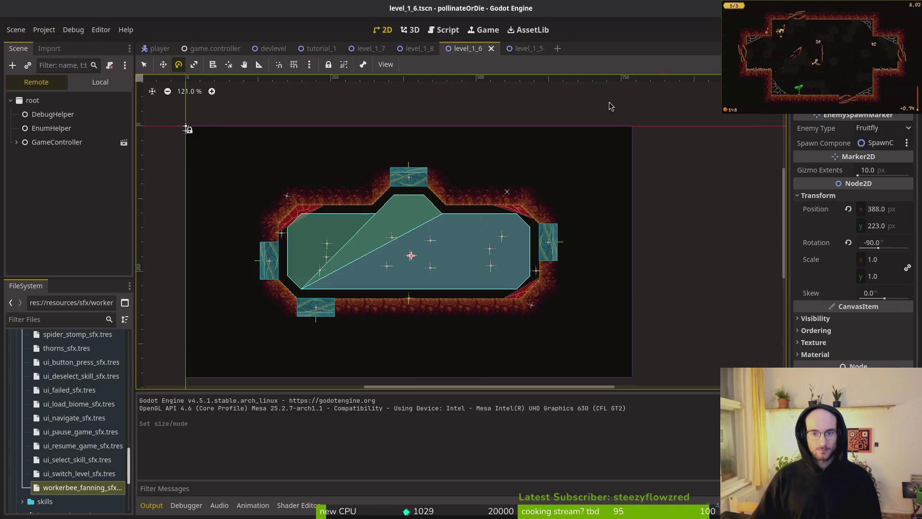
# Run the game, pause and return to the nest, then restart the run
pyautogui.press('F5')
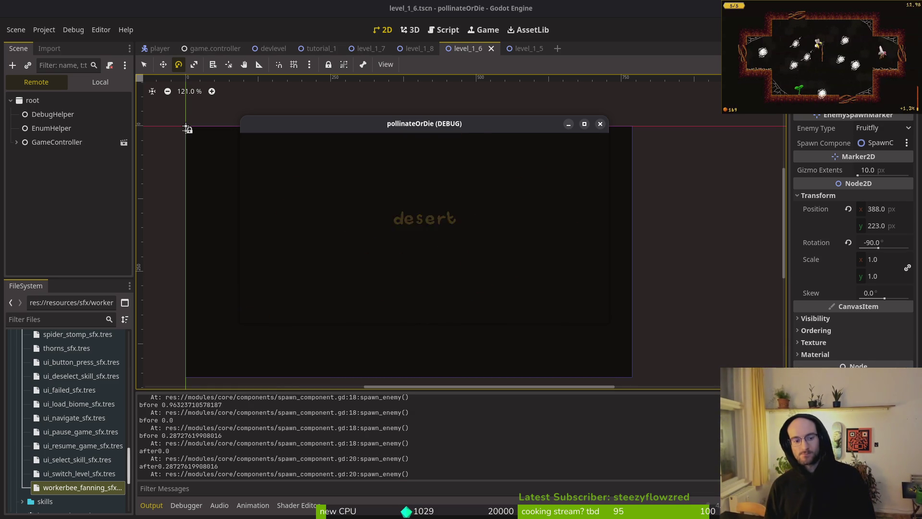
pyautogui.press('Escape')
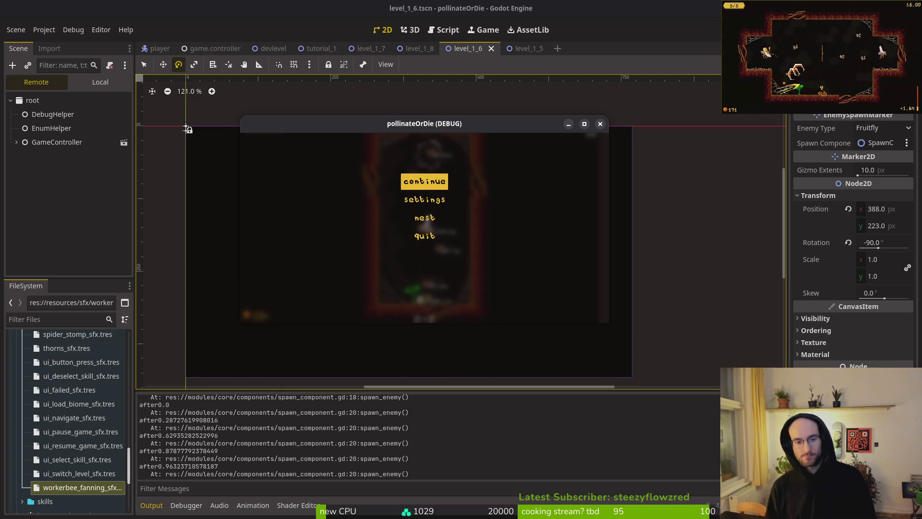
pyautogui.press('Down')
pyautogui.press('Down')
pyautogui.press('Return')
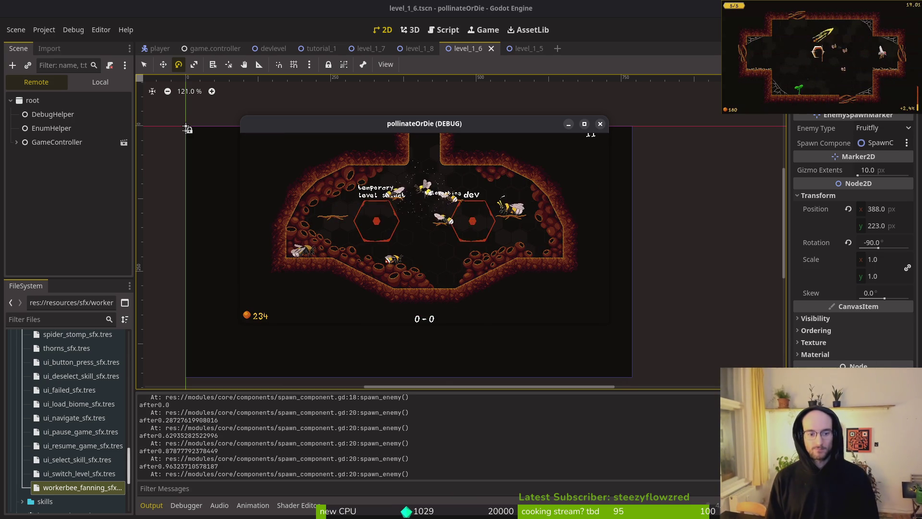
pyautogui.press('F5')
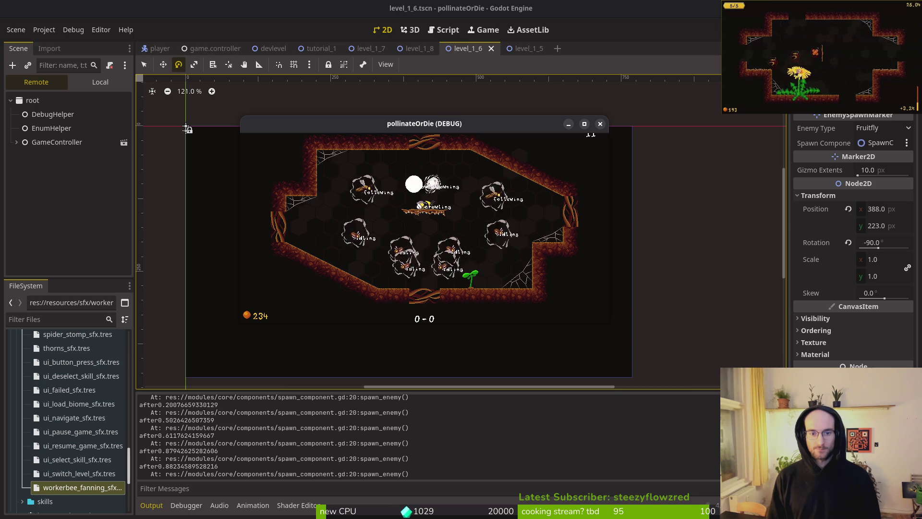
# Dash the bee right through the enemy wave until back at the nest hub
pyautogui.press('space')
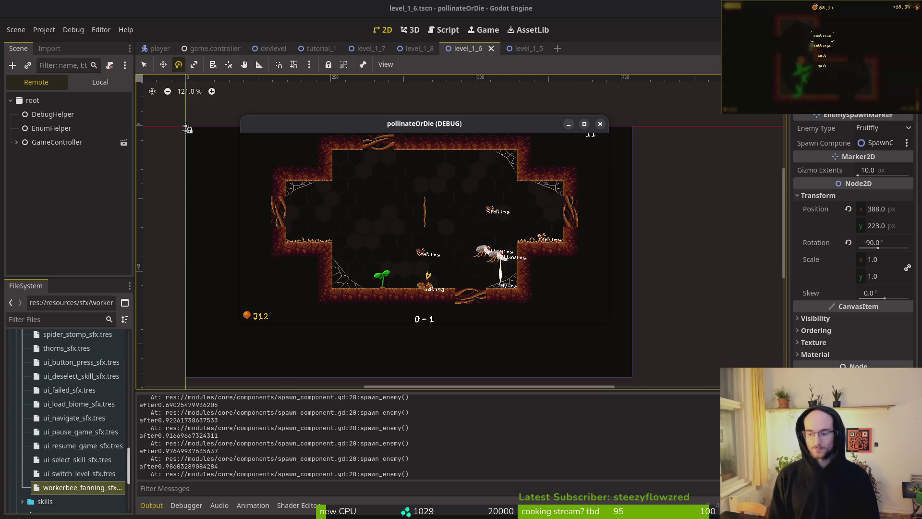
# Stop the game and collapse wave2, wave1 and spawning_locations in the Scene dock
pyautogui.click(600, 124)
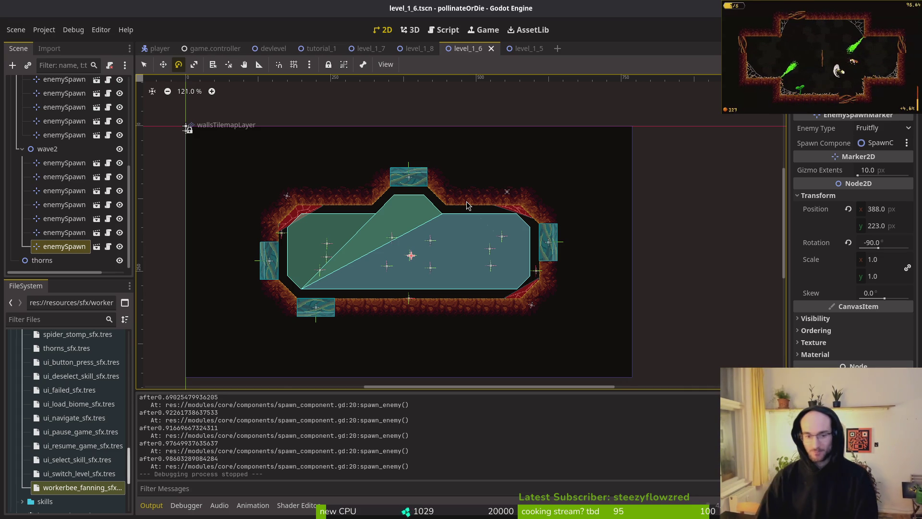
pyautogui.click(23, 153)
pyautogui.click(21, 150)
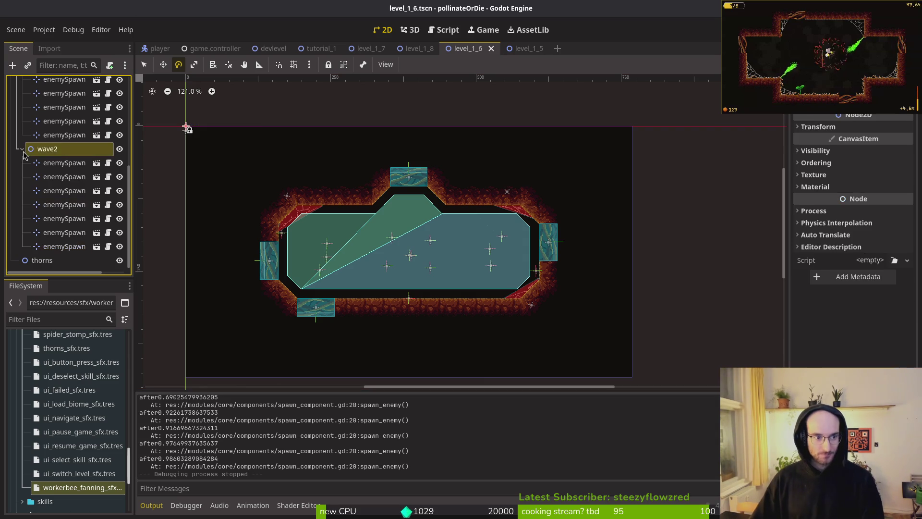
pyautogui.click(22, 209)
pyautogui.click(17, 195)
# Save the level_1_6 scene, clear the output log and switch to the code editor
pyautogui.hotkey('ctrl', 's')
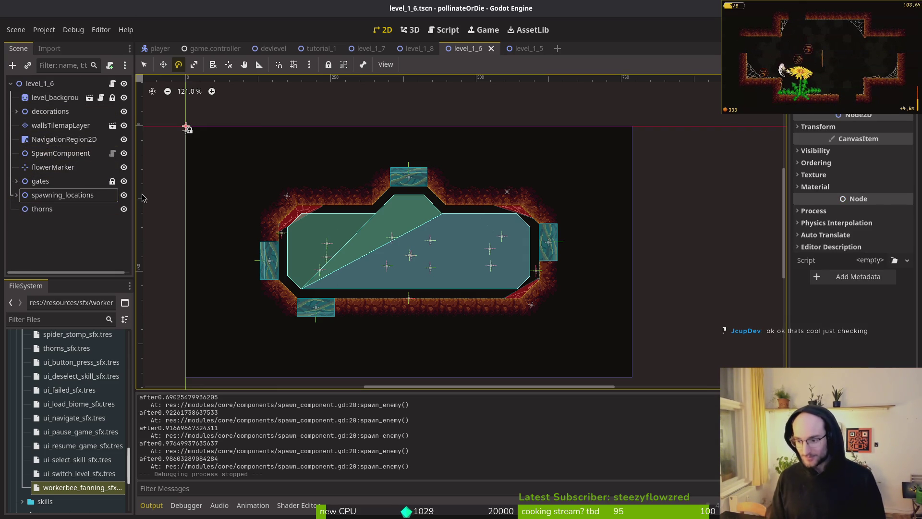
pyautogui.press('F6')
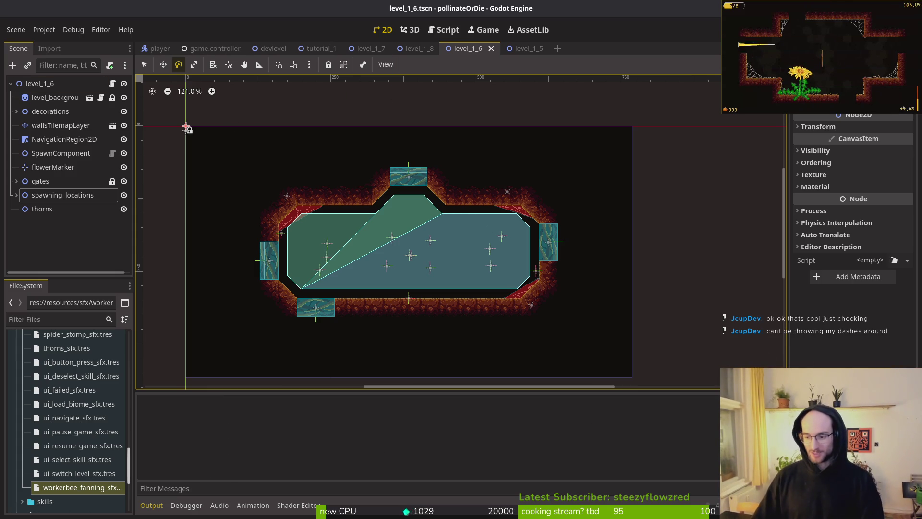
pyautogui.press('Return')
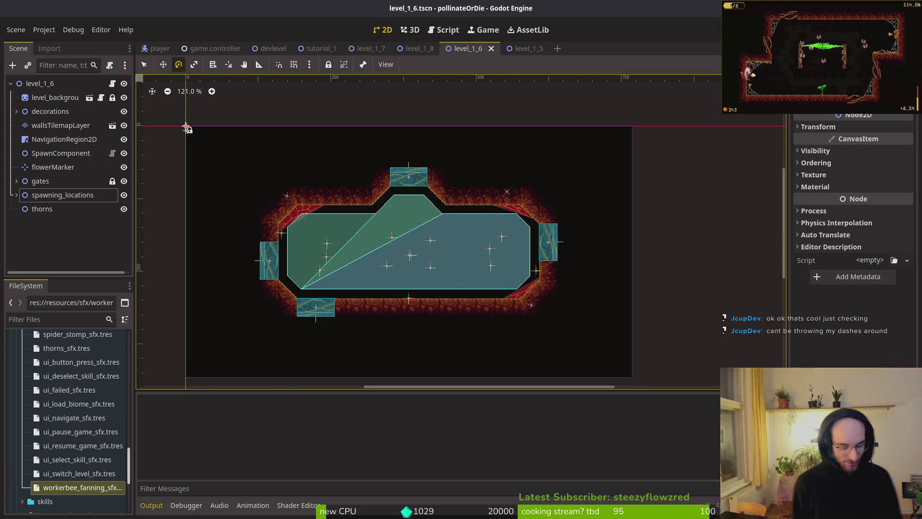
pyautogui.hotkey('alt', 'Tab')
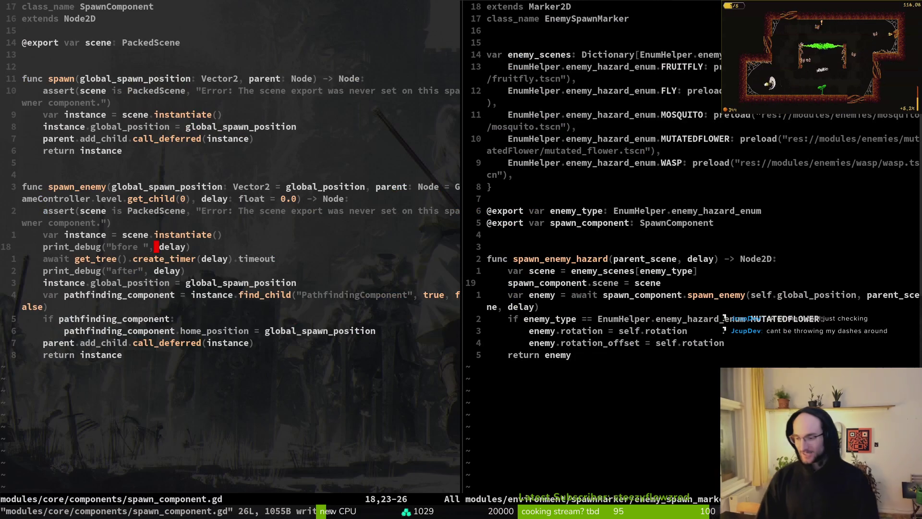
# Delete the "bfore" and "after" debug prints from spawn_component.gd
pyautogui.press('d')
pyautogui.press('d')
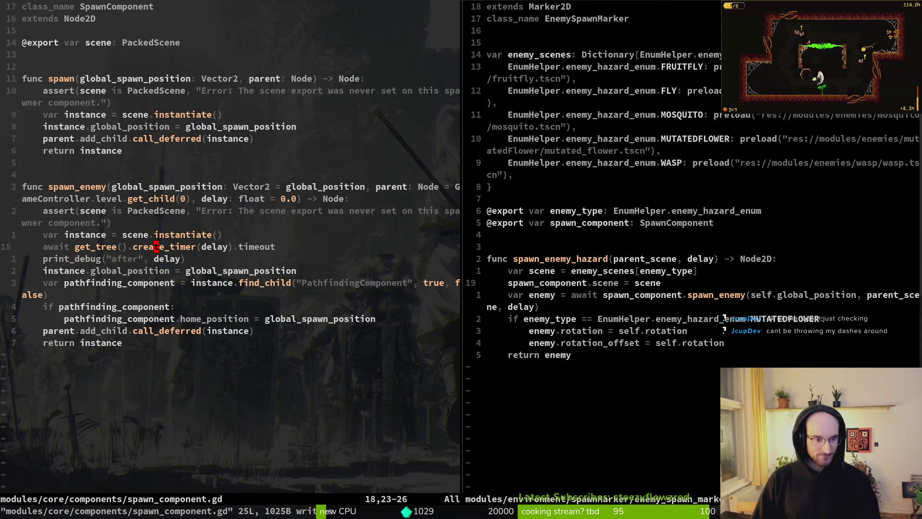
pyautogui.press('j')
pyautogui.press('d')
pyautogui.press('d')
# Grep the project for print, then delete level.gd's print_debug line and save
pyautogui.press('space')
pyautogui.write('psprint')
pyautogui.press('Return')
pyautogui.write('kkk')
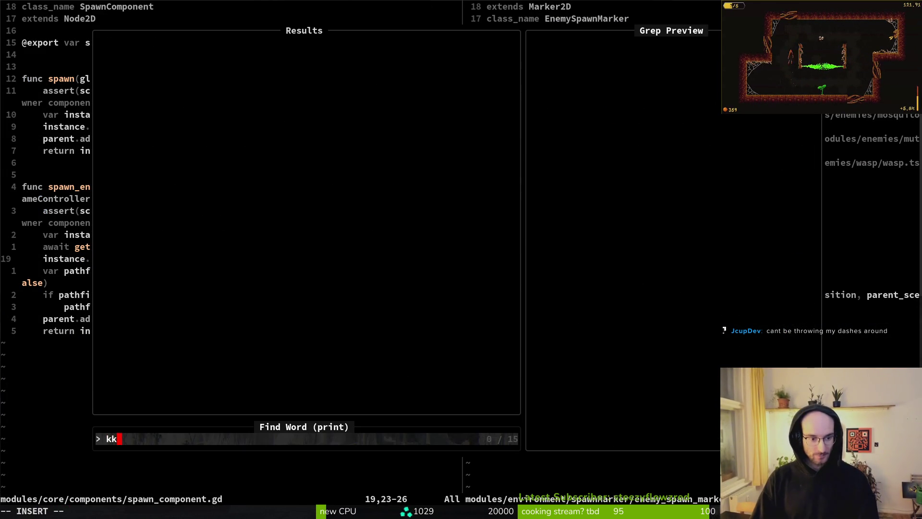
pyautogui.press('BackSpace')
pyautogui.press('BackSpace')
pyautogui.press('Up')
pyautogui.press('Up')
pyautogui.press('Up')
pyautogui.press('Return')
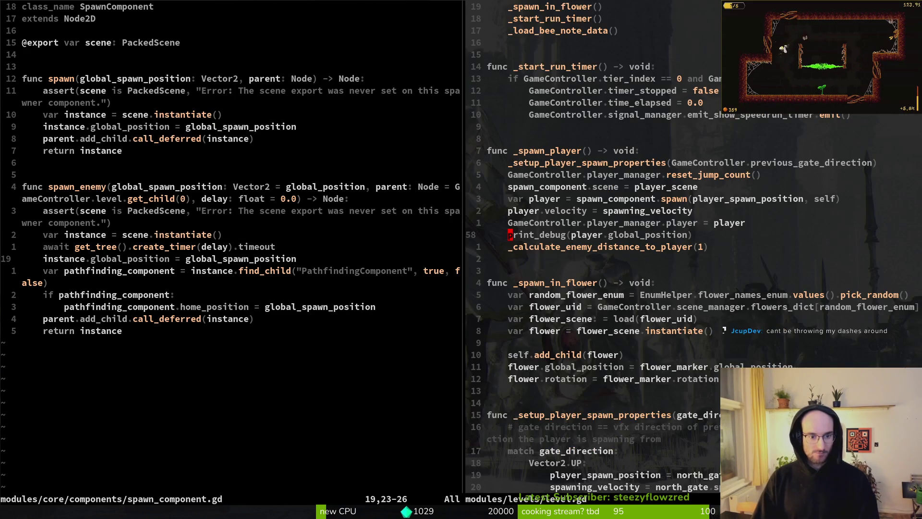
pyautogui.press('d')
pyautogui.press('d')
pyautogui.write(':w')
pyautogui.press('Return')
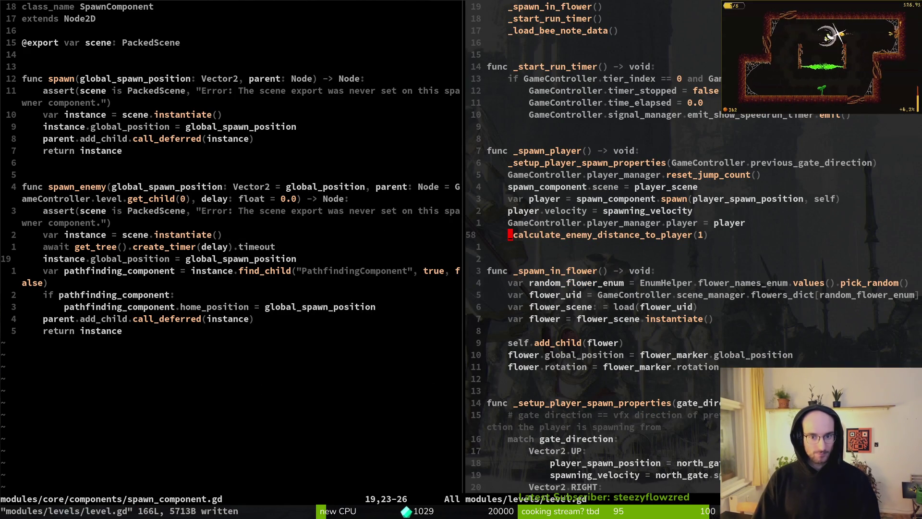
# Close all files, recheck for remaining print calls, then quit Vim to the shell
pyautogui.hotkey('ctrl', 'w')
pyautogui.write('q')
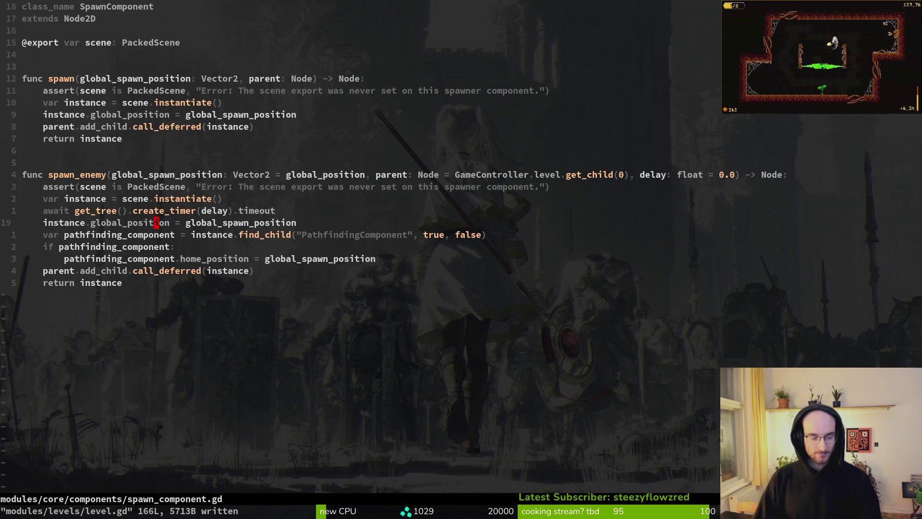
pyautogui.write(':qa')
pyautogui.press('Return')
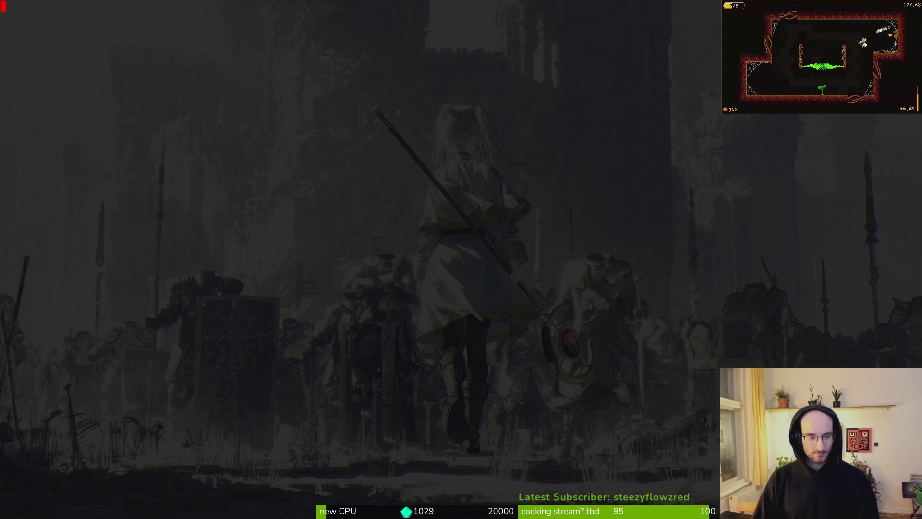
pyautogui.press('space')
pyautogui.write('psprint')
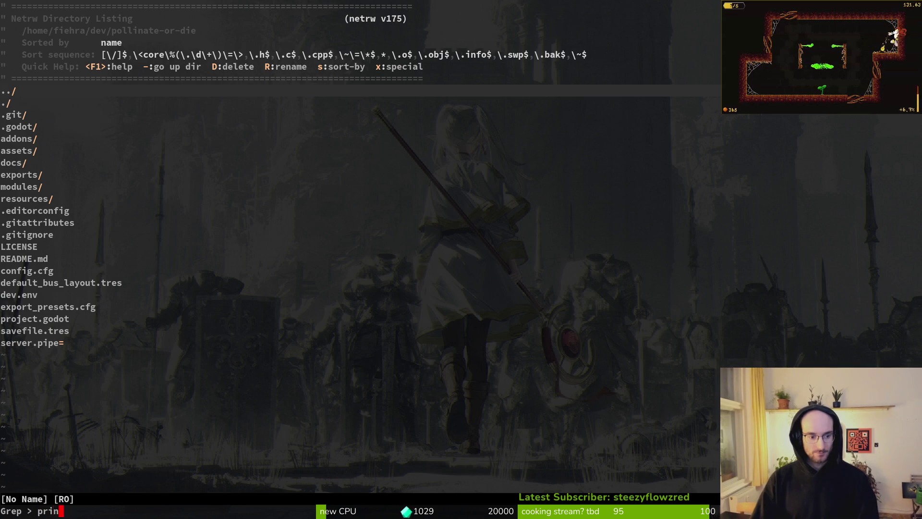
pyautogui.press('Return')
pyautogui.press('Down')
pyautogui.press('Down')
pyautogui.press('Down')
pyautogui.press('Down')
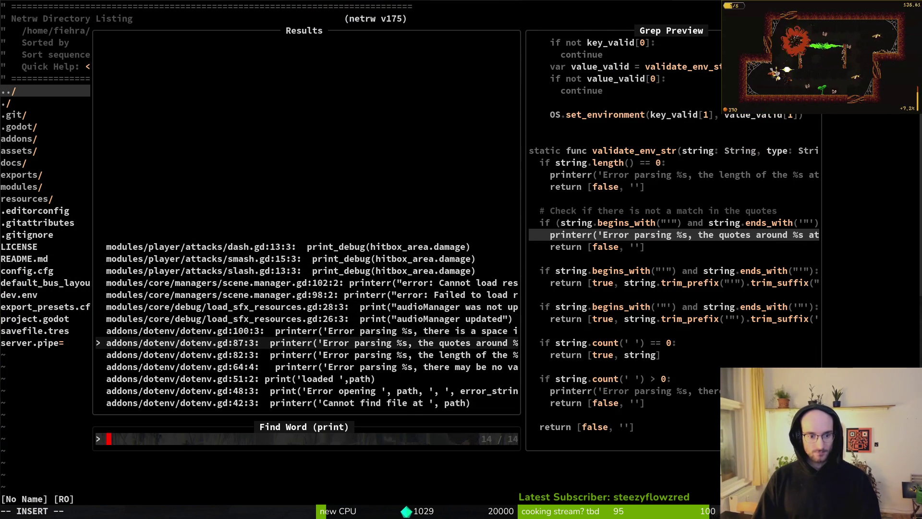
pyautogui.press('Escape')
pyautogui.write(':q')
pyautogui.press('Return')
# Open tig's status view and review the diffs of enemy_spawn_marker.gd and level.gd
pyautogui.write('ti')
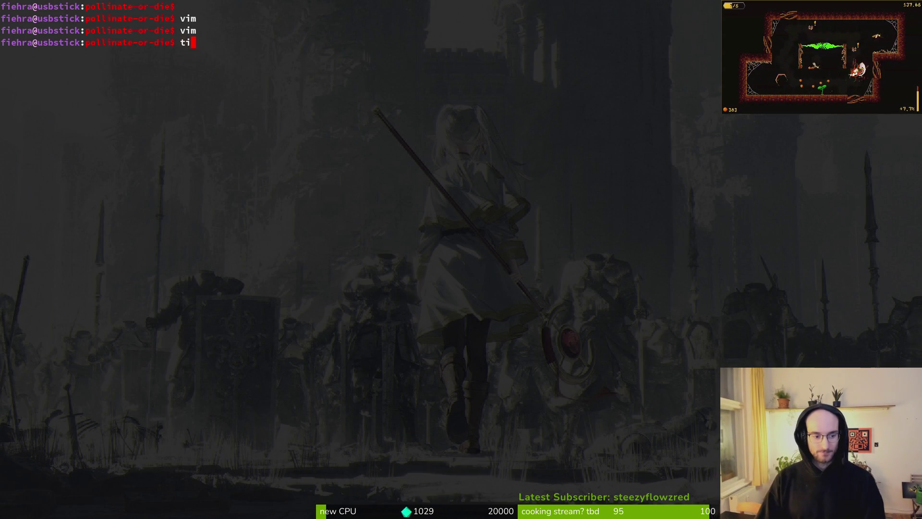
pyautogui.write('g status')
pyautogui.press('Return')
pyautogui.press('Down')
pyautogui.press('Down')
pyautogui.press('Down')
pyautogui.press('Return')
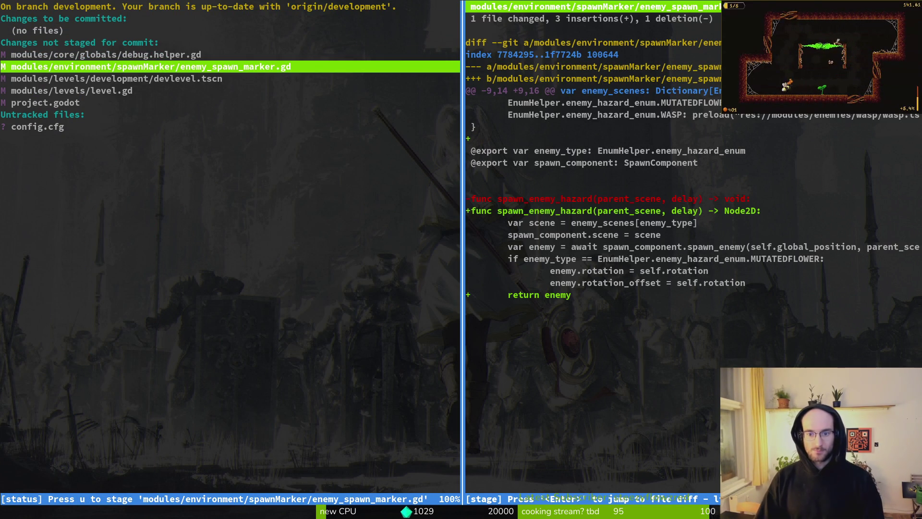
pyautogui.press('q')
pyautogui.press('Down')
pyautogui.press('Down')
pyautogui.press('Return')
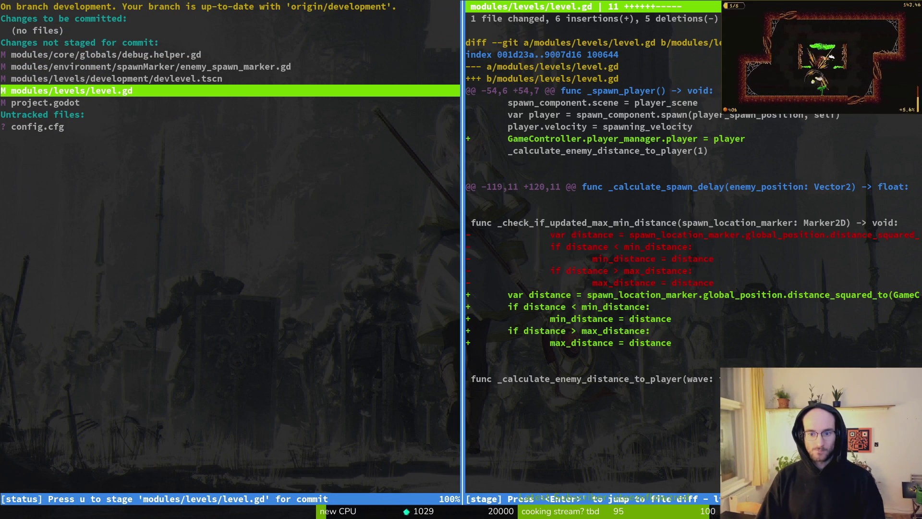
pyautogui.press('q')
# Recheck the level.gd and enemy_spawn_marker.gd diffs, then quit tig
pyautogui.press('Down')
pyautogui.press('Up')
pyautogui.press('Return')
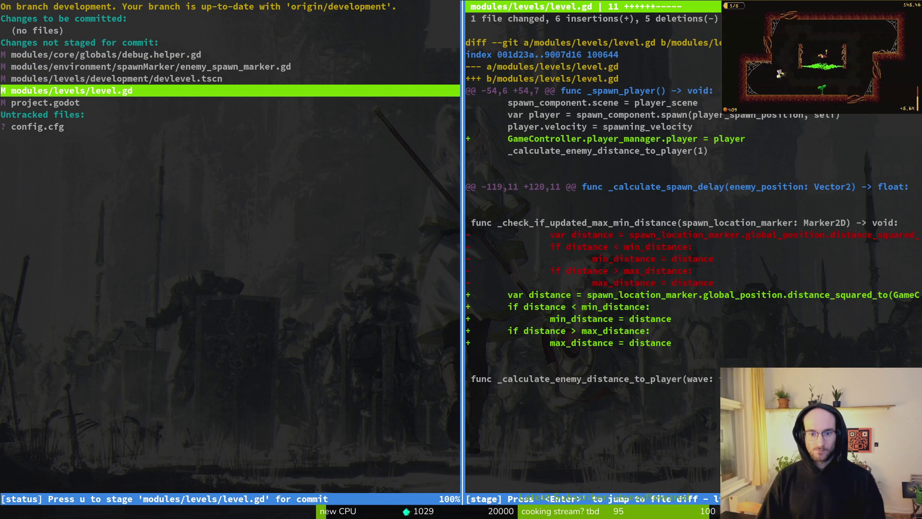
pyautogui.press('q')
pyautogui.press('Up')
pyautogui.press('Up')
pyautogui.press('Down')
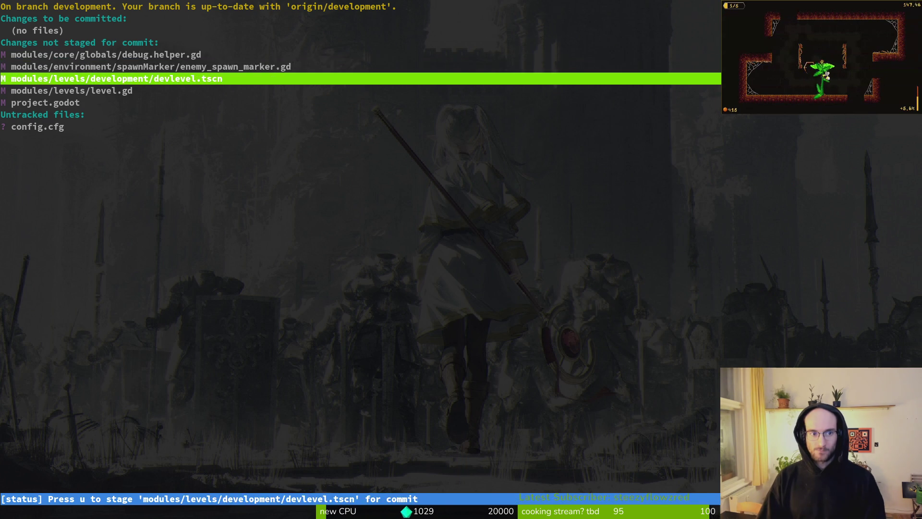
pyautogui.press('Up')
pyautogui.press('Return')
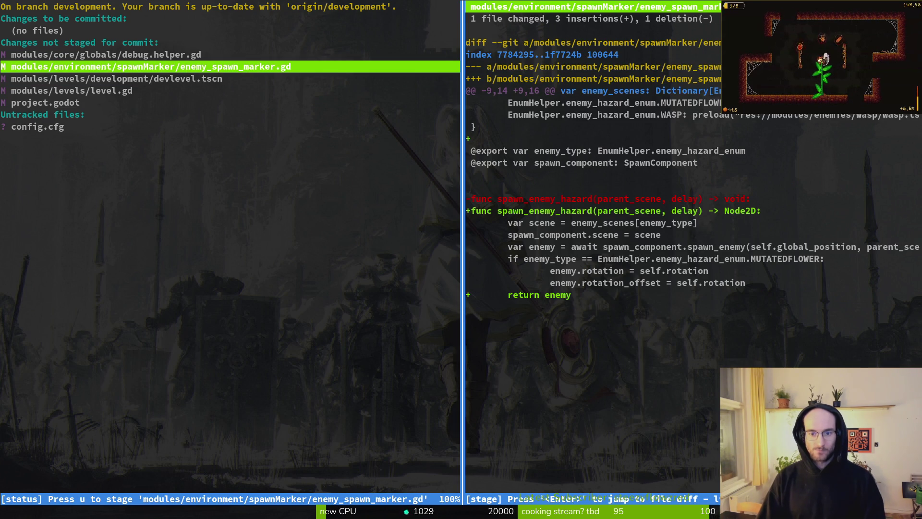
pyautogui.press('q')
pyautogui.press('q')
# Open level.gd in Vim and page down to the gate setup code
pyautogui.write('vim .')
pyautogui.press('Return')
pyautogui.press('space')
pyautogui.press('f')
pyautogui.press('f')
pyautogui.write('level')
pyautogui.press('Return')
pyautogui.hotkey('ctrl', 'd')
pyautogui.hotkey('ctrl', 'd')
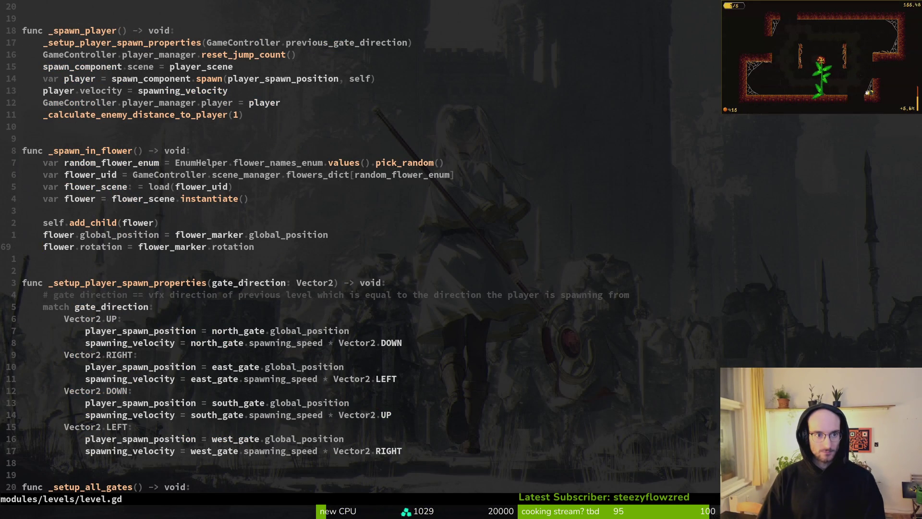
pyautogui.hotkey('ctrl', 'd')
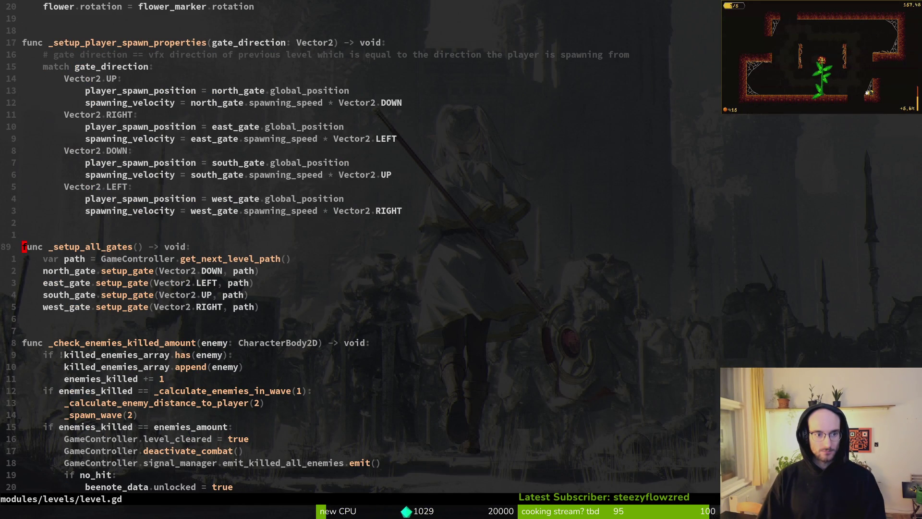
# Select the spawn_enemy_hazard call near line 147, then save and quit with :wq
pyautogui.press('k')
pyautogui.hotkey('ctrl', 'd')
pyautogui.hotkey('ctrl', 'd')
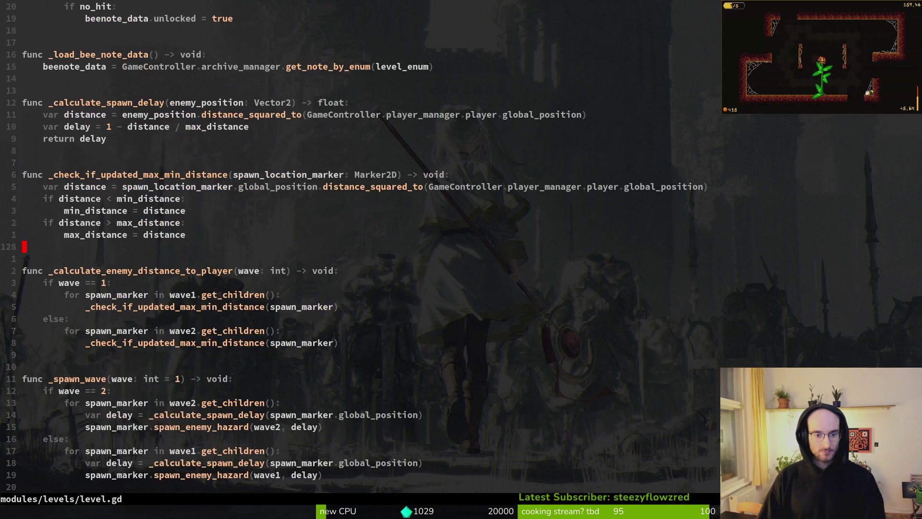
pyautogui.hotkey('ctrl', 'd')
pyautogui.press('k')
pyautogui.press('k')
pyautogui.press('V')
pyautogui.press('Escape')
pyautogui.press('j')
pyautogui.press('V')
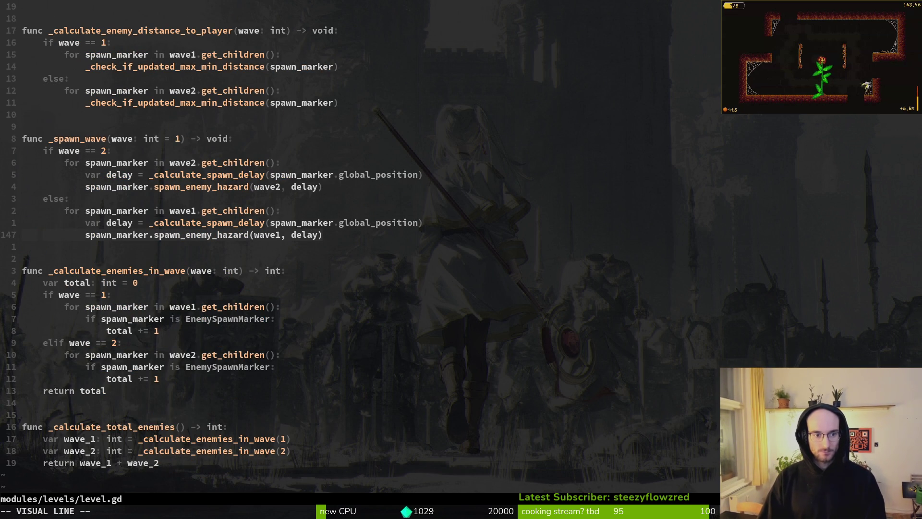
pyautogui.press('Escape')
pyautogui.write(':wq')
pyautogui.press('Return')
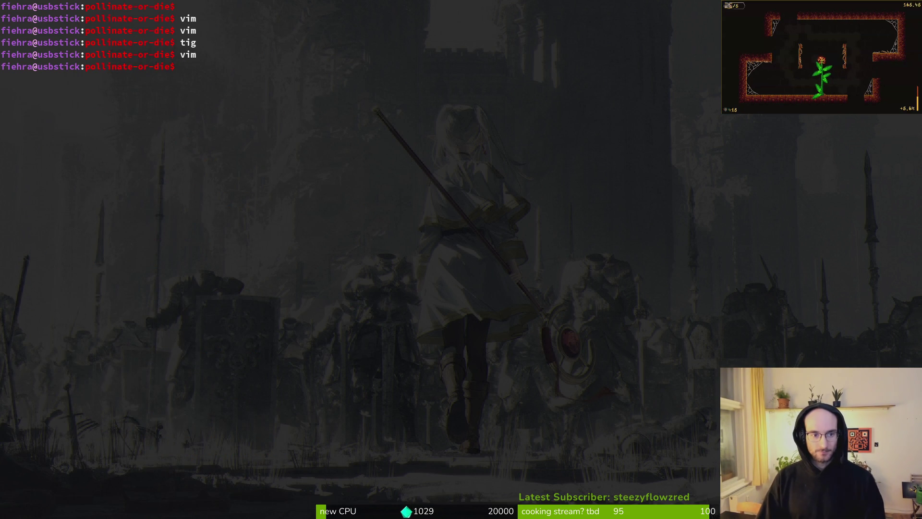
# In tig's status view, discard all changes to enemy_spawn_marker.gd
pyautogui.write('tig')
pyautogui.press('Return')
pyautogui.press('s')
pyautogui.press('j')
pyautogui.press('j')
pyautogui.press('Return')
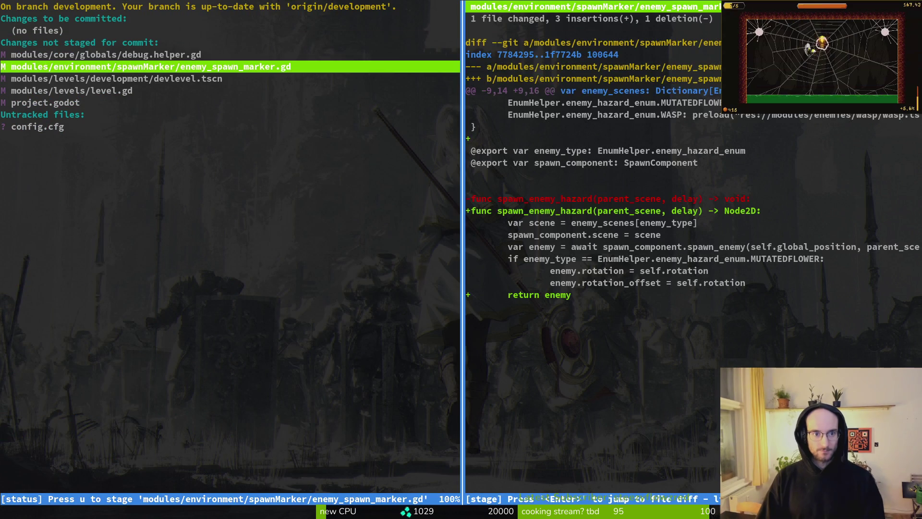
pyautogui.press('!')
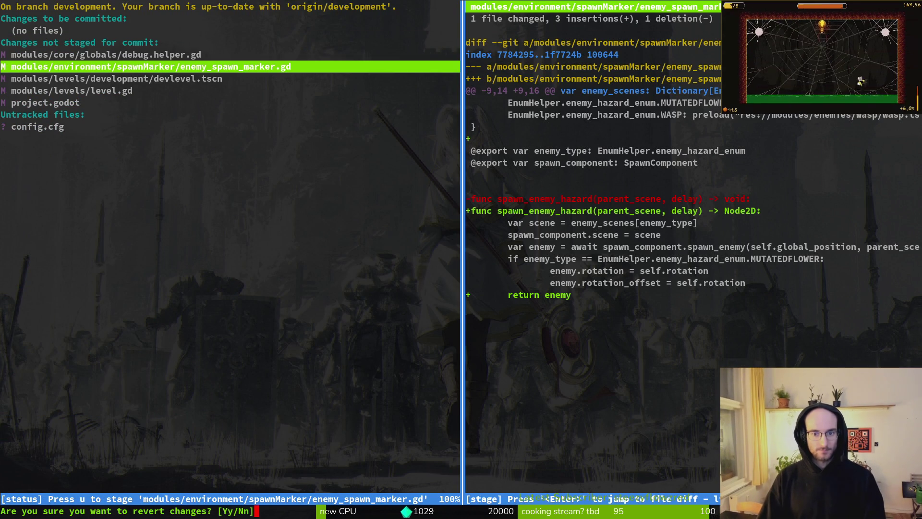
pyautogui.press('y')
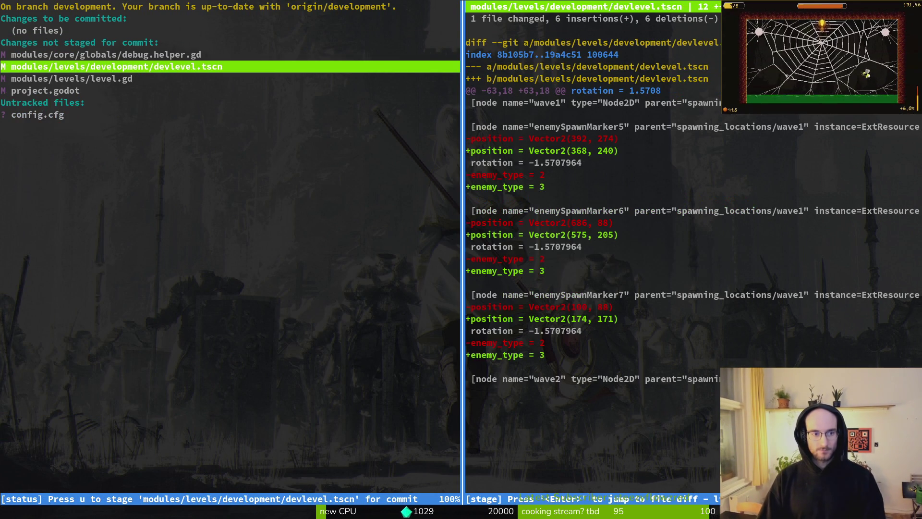
# Stage level.gd for commit, quit tig and start typing a git commit command
pyautogui.press('q')
pyautogui.press('j')
pyautogui.press('Return')
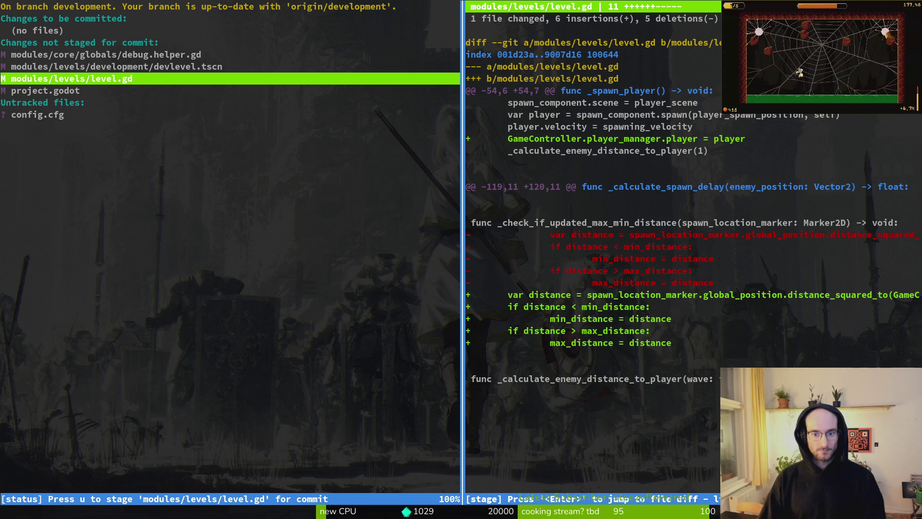
pyautogui.press('u')
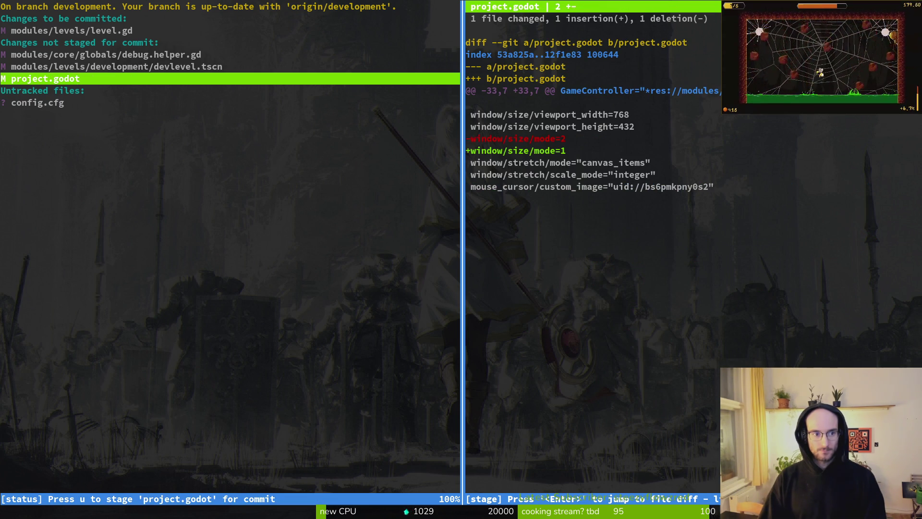
pyautogui.write('qgit commit -')
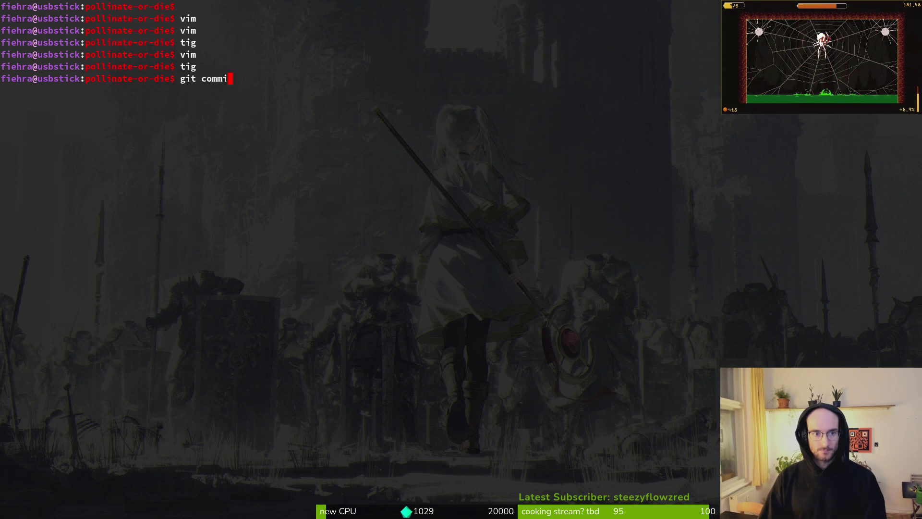
pyautogui.write('m f')
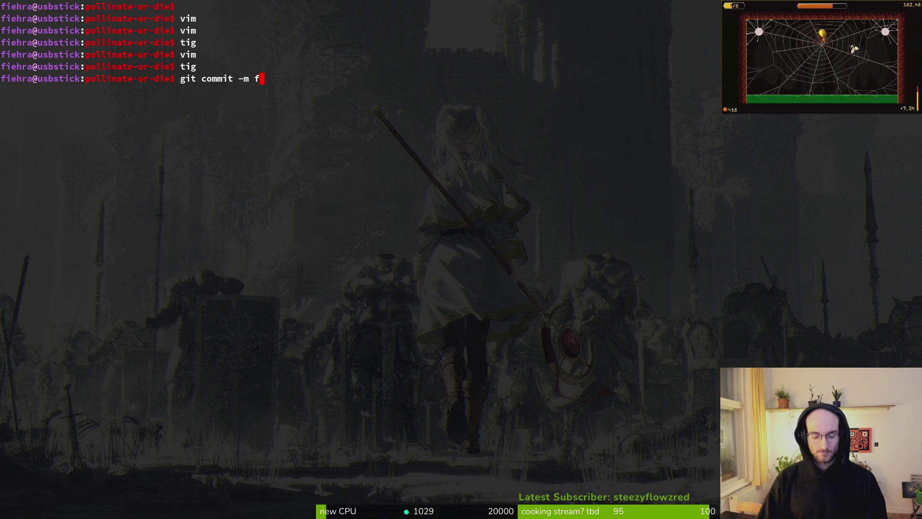
pyautogui.write('ixed')
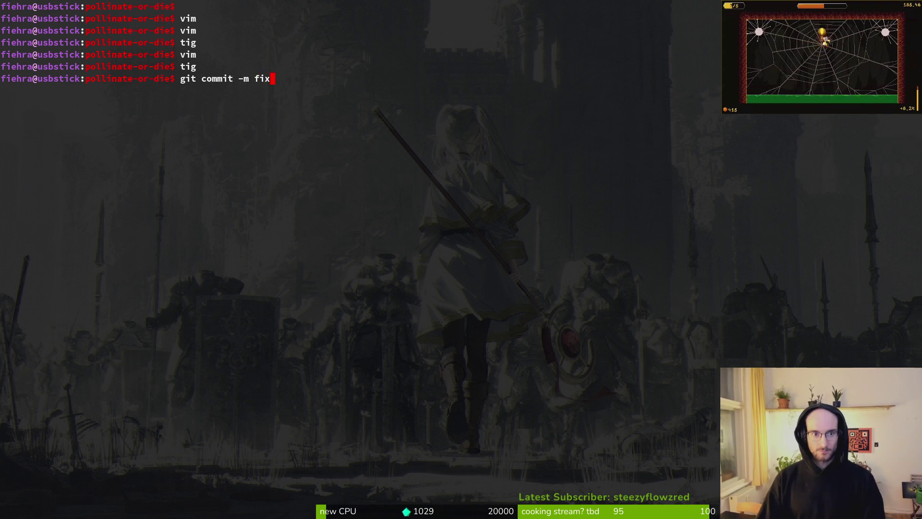
# Commit the staged change with the message "debugged spawn delay"
pyautogui.press('BackSpace')
pyautogui.write('fi')
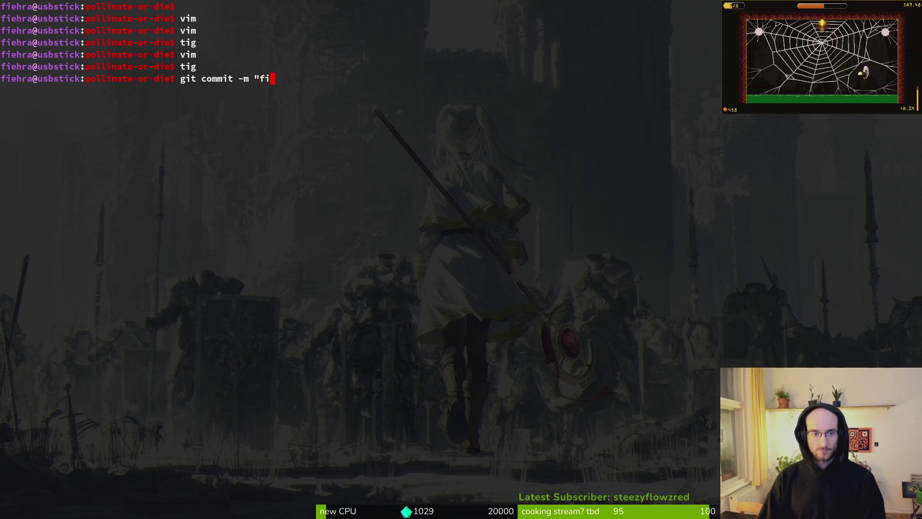
pyautogui.write('debuy')
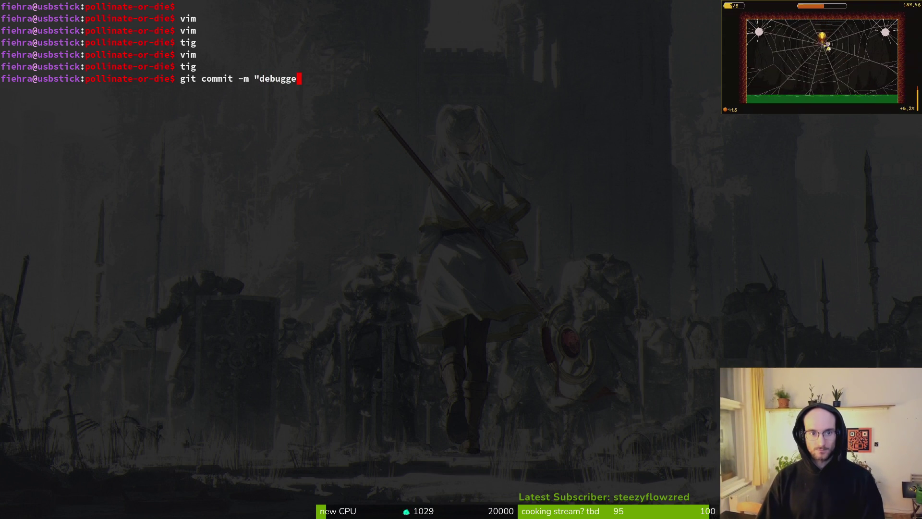
pyautogui.write('y"')
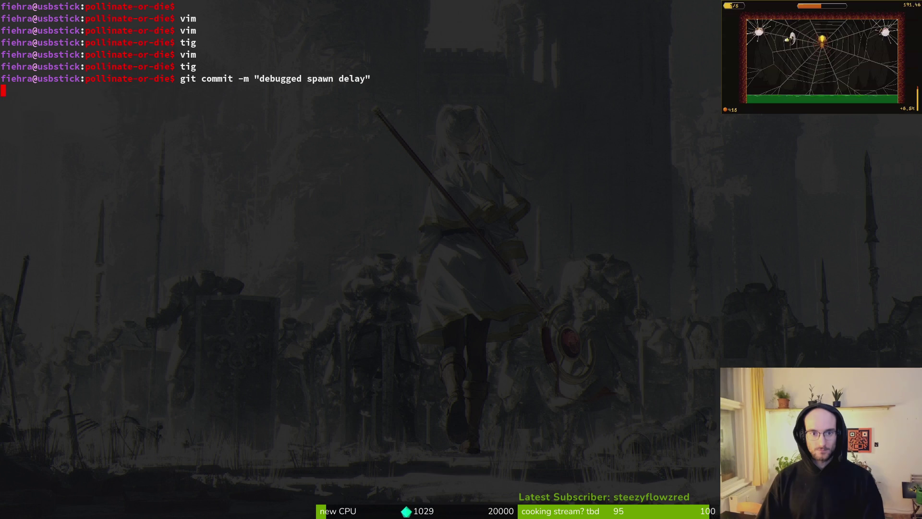
pyautogui.press('Return')
# Run git push, clear the terminal and return to the Godot editor
pyautogui.write('git push')
pyautogui.press('Return')
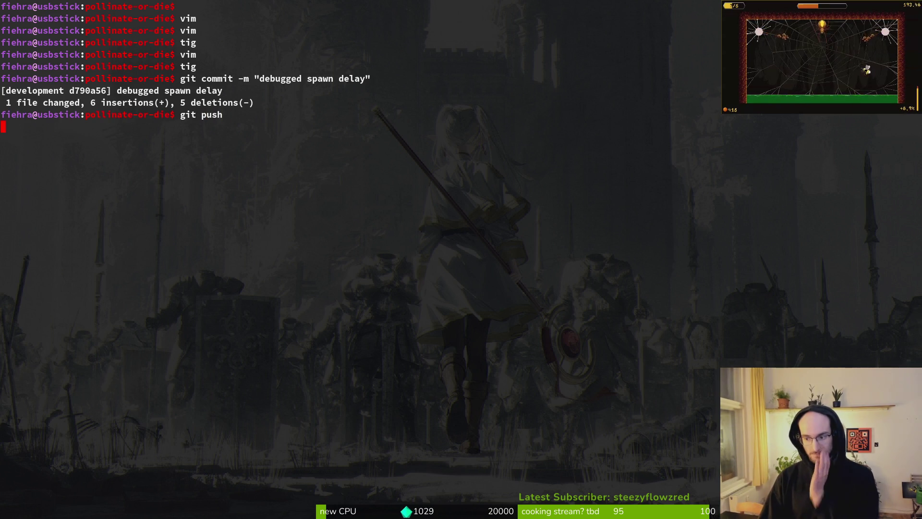
pyautogui.hotkey('ctrl', 'l')
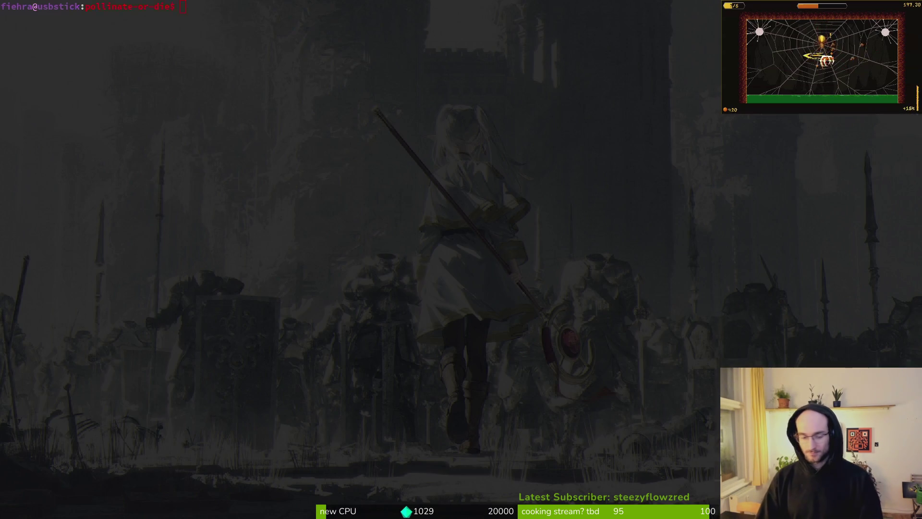
pyautogui.hotkey('alt', 'Tab')
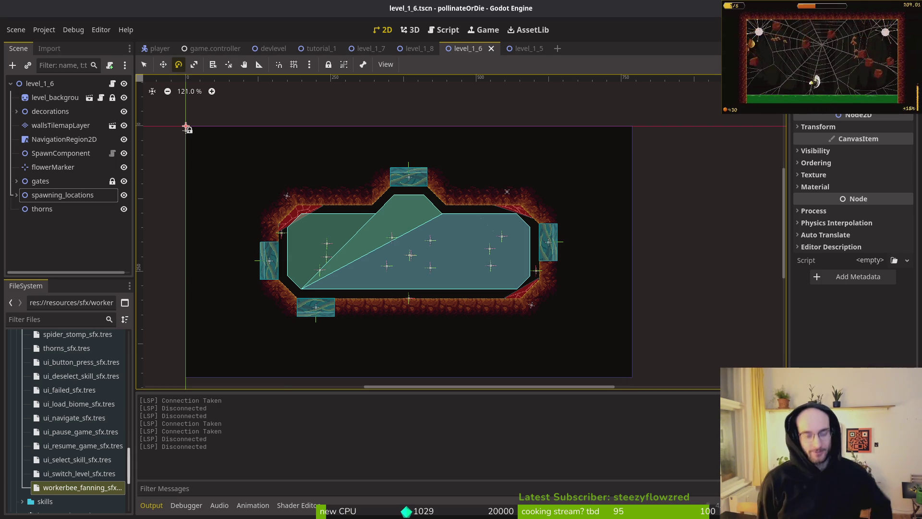
# Close the level scene tabs so only player.tscn stays open, then switch to the Gemini browser
pyautogui.middleClick(320, 48)
pyautogui.middleClick(321, 48)
pyautogui.middleClick(321, 48)
pyautogui.middleClick(321, 48)
pyautogui.middleClick(321, 52)
pyautogui.middleClick(270, 53)
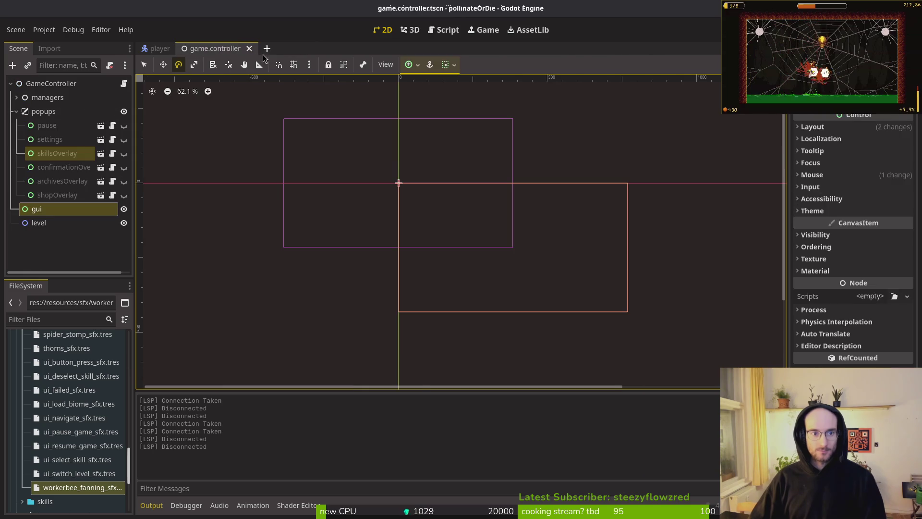
pyautogui.middleClick(231, 53)
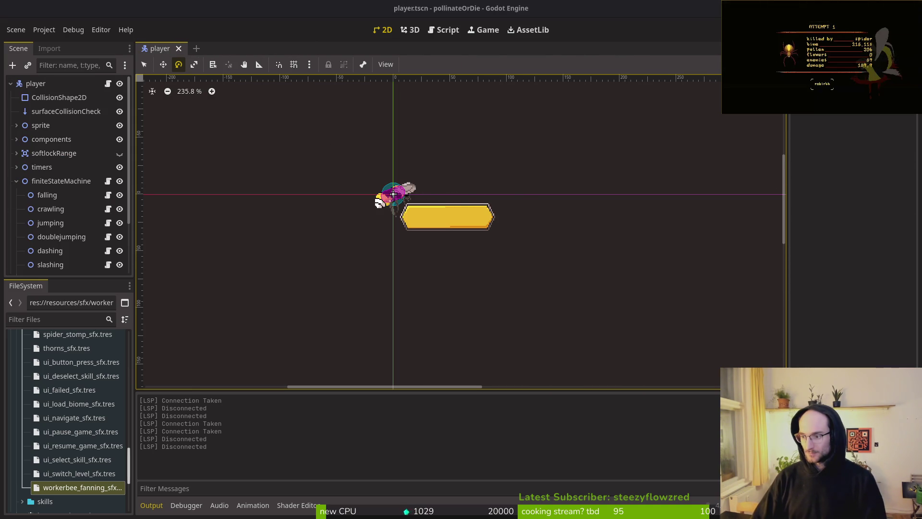
pyautogui.hotkey('alt', 'Tab')
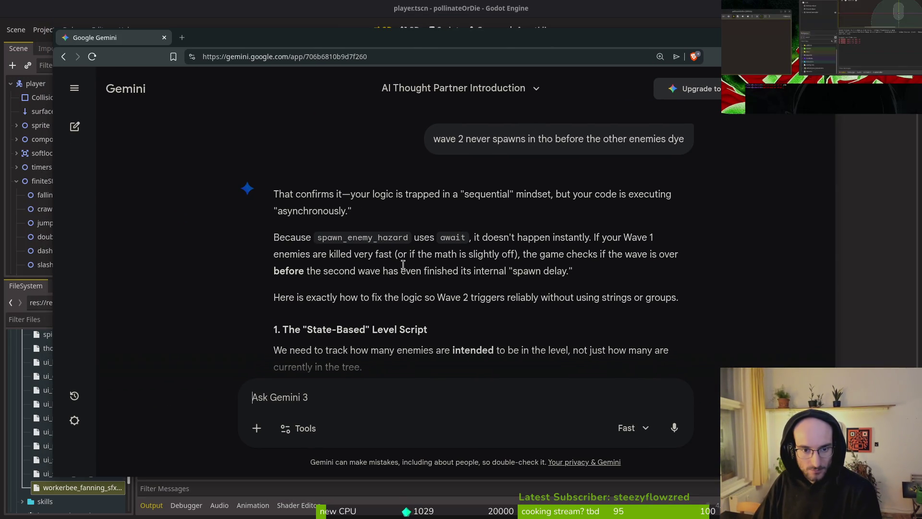
pyautogui.scroll(-5, 462, 284)
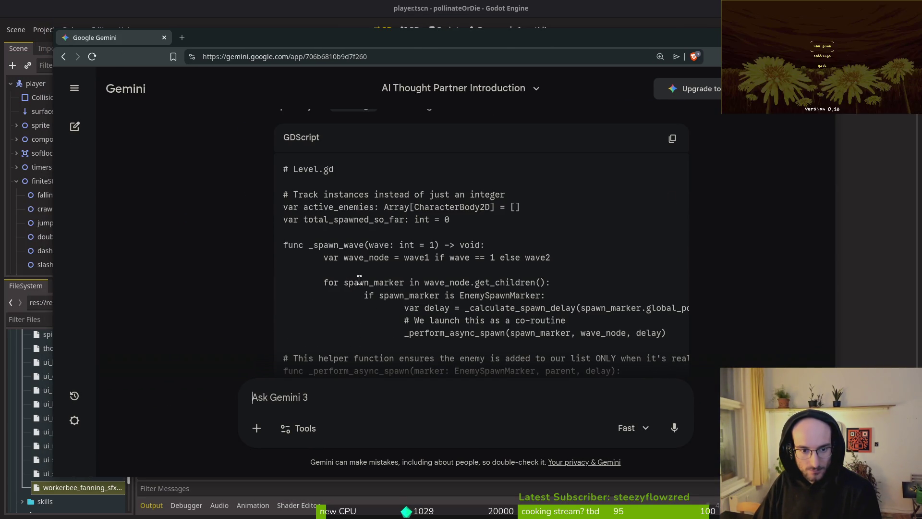
pyautogui.scroll(-1, 479, 319)
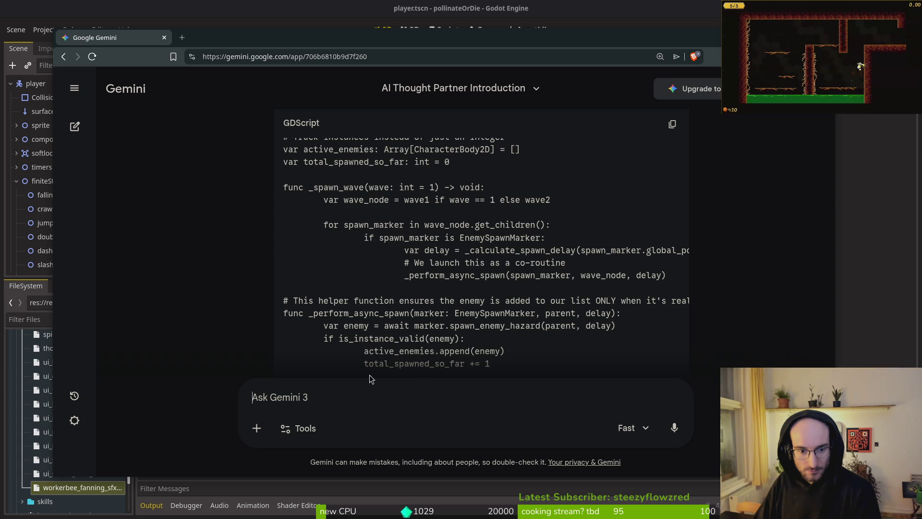
pyautogui.scroll(-2, 620, 280)
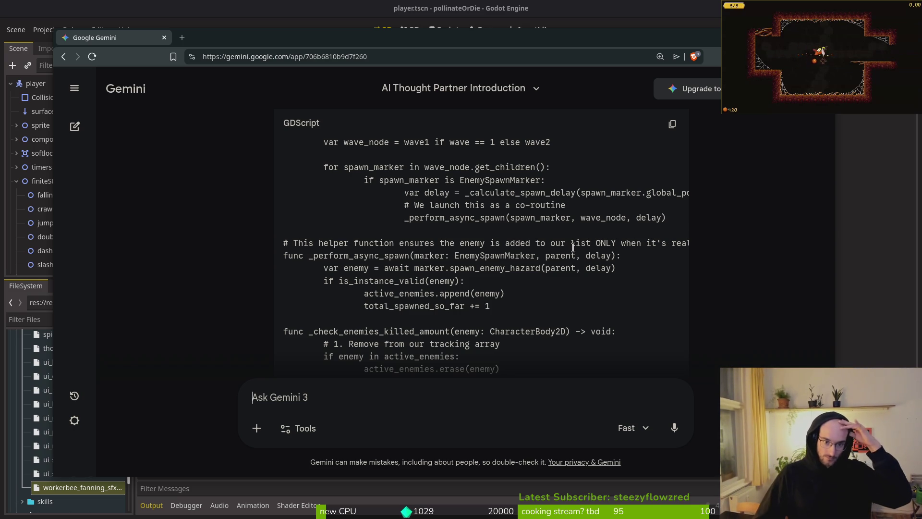
pyautogui.moveTo(632, 243); pyautogui.dragTo(687, 244)
pyautogui.scroll(-2, 561, 332)
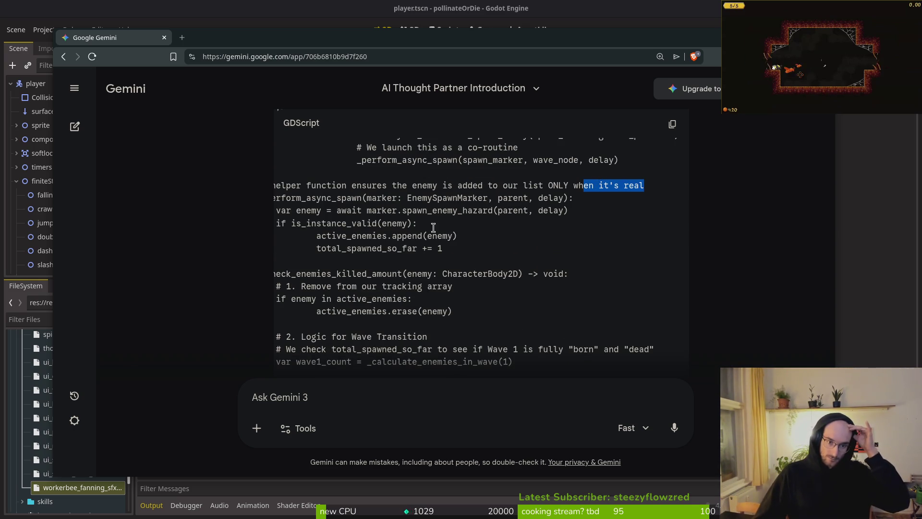
pyautogui.moveTo(423, 187); pyautogui.dragTo(422, 186)
pyautogui.click(370, 236)
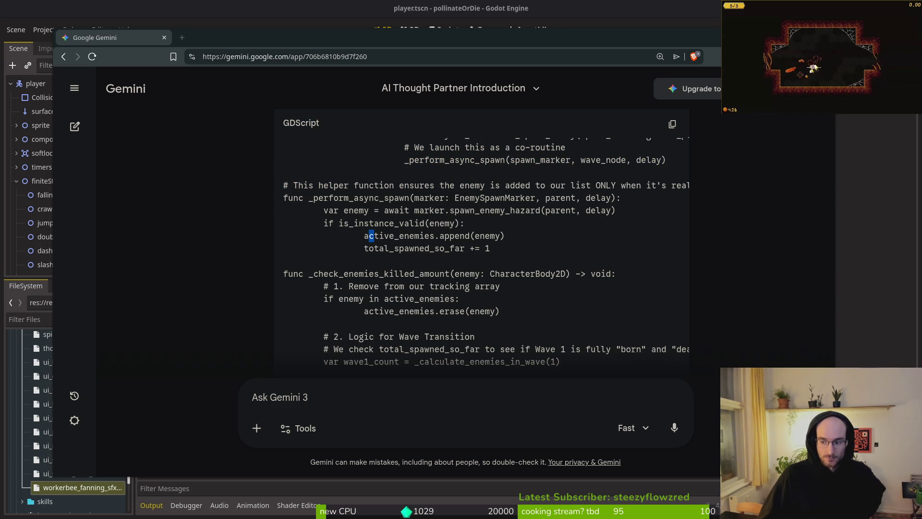
pyautogui.click(379, 310)
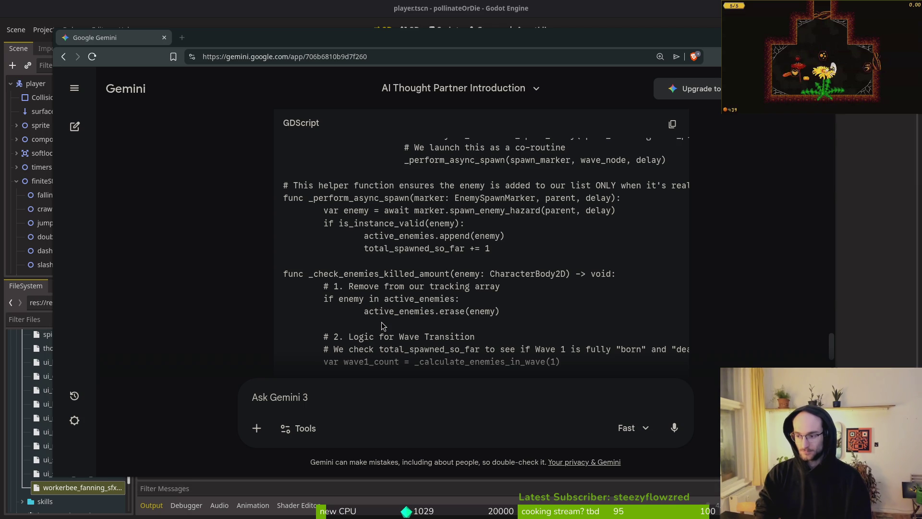
pyautogui.hotkey('alt', 'Tab')
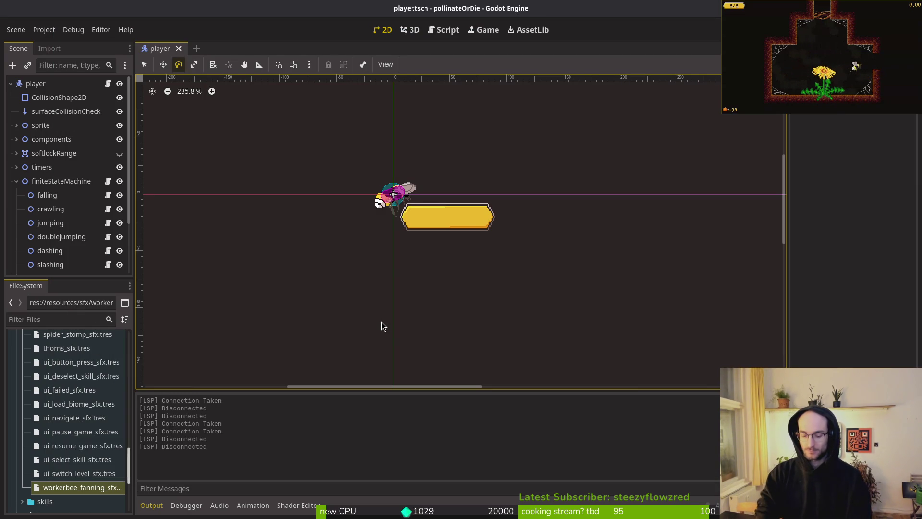
pyautogui.hotkey('alt', 'Tab')
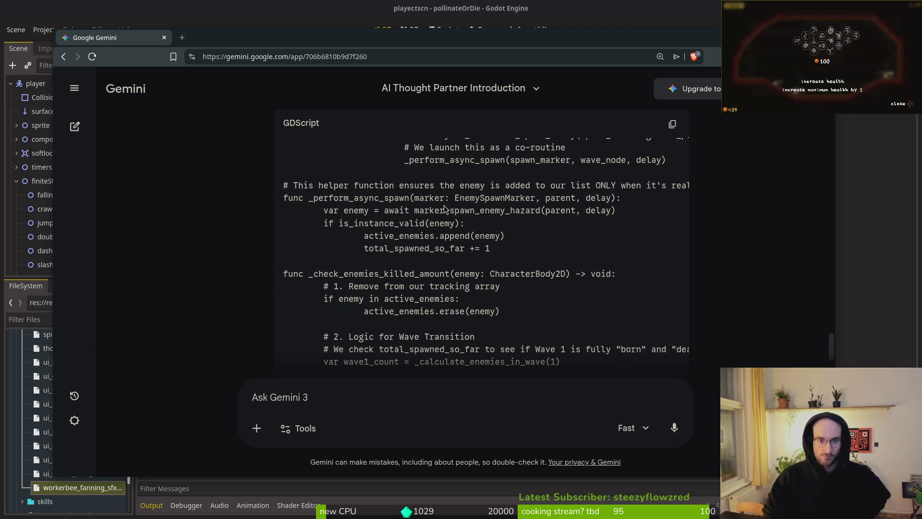
pyautogui.scroll(2, 514, 242)
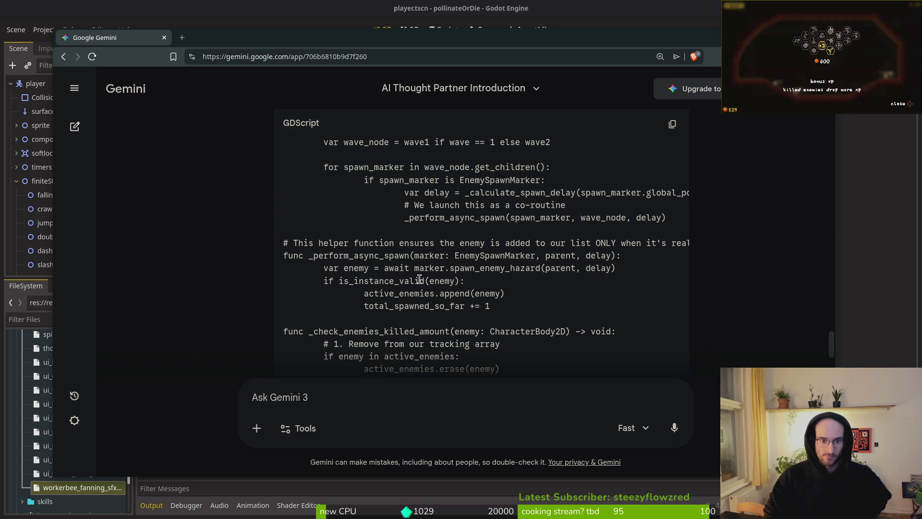
pyautogui.scroll(-2, 411, 277)
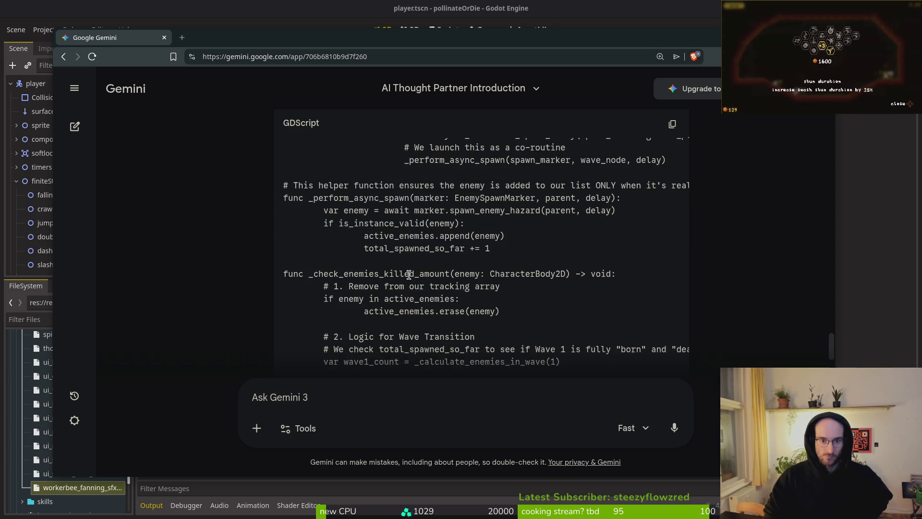
pyautogui.scroll(2, 404, 273)
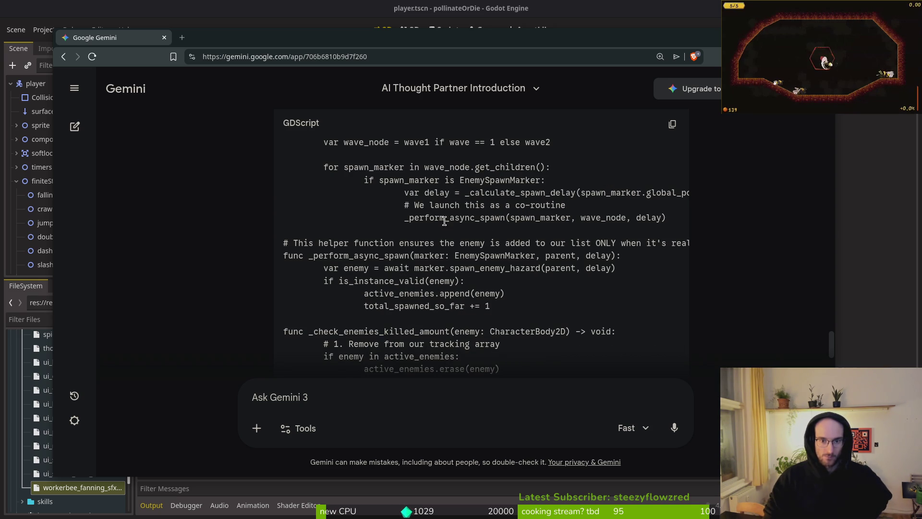
pyautogui.scroll(-4, 372, 259)
pyautogui.scroll(-5, 381, 274)
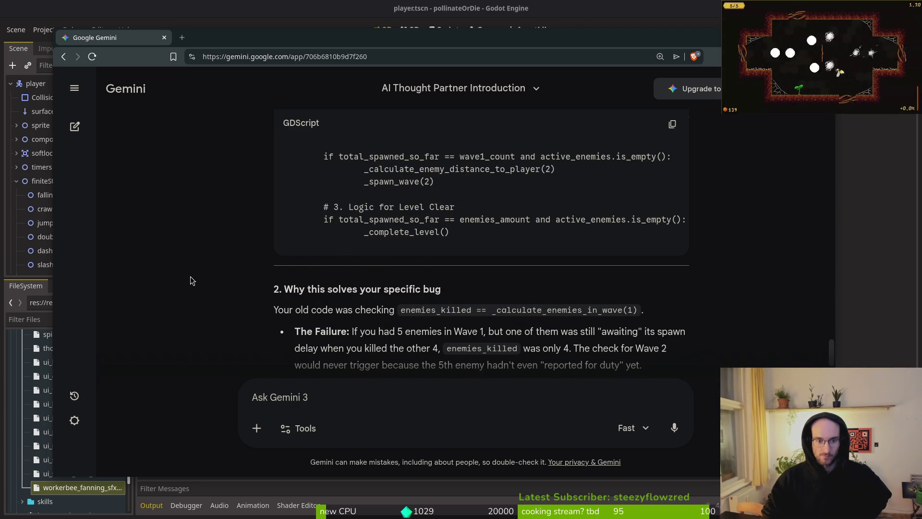
pyautogui.scroll(-1, 209, 278)
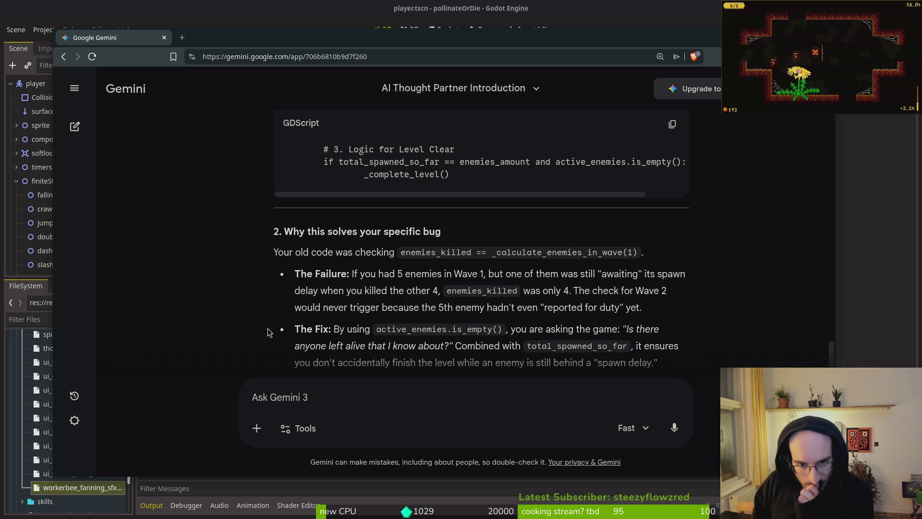
pyautogui.scroll(-3, 267, 332)
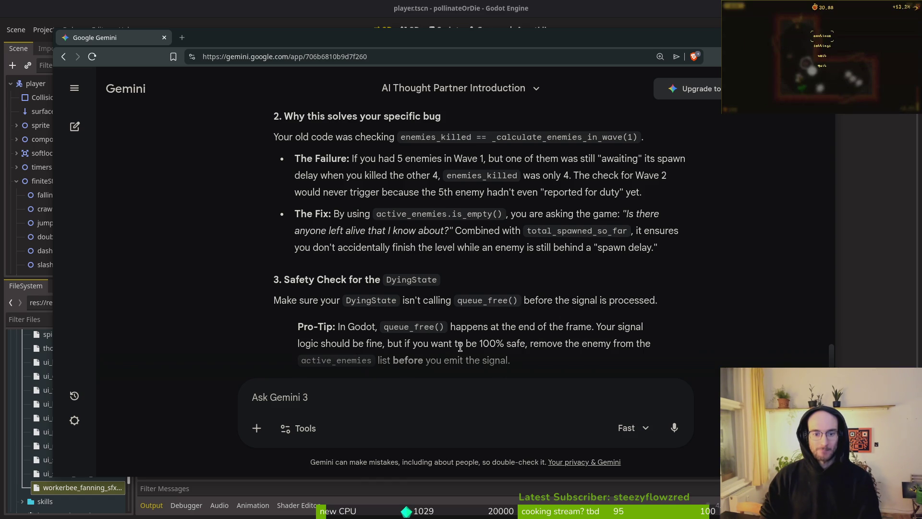
pyautogui.scroll(-2, 498, 344)
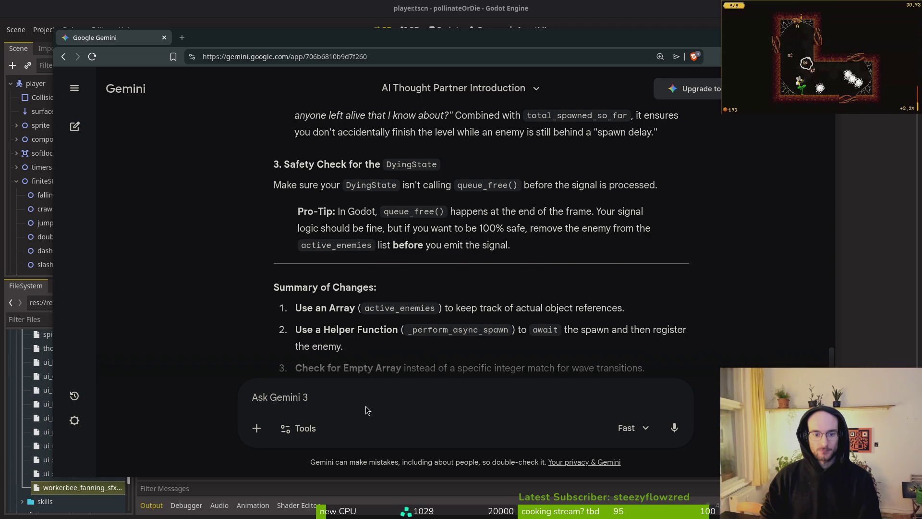
pyautogui.scroll(-2, 373, 365)
# Type a reply saying enemy deaths can't be the cause, suspecting another race condition and offering the code
pyautogui.write('nah this cant be the reaason ')
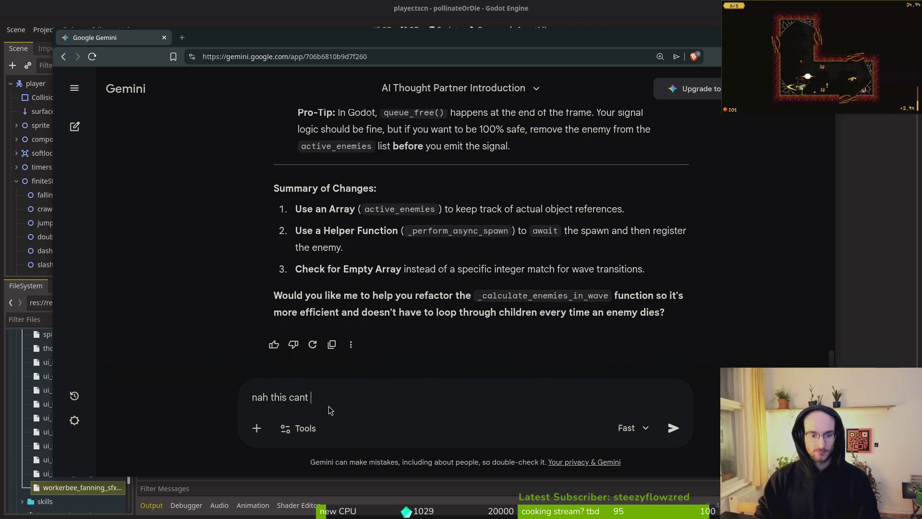
pyautogui.write('why because it never happens that ')
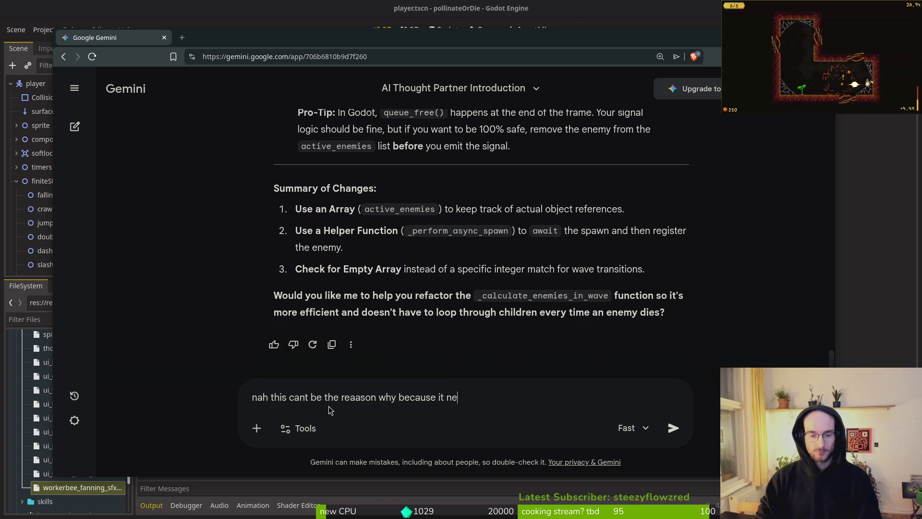
pyautogui.write('the ')
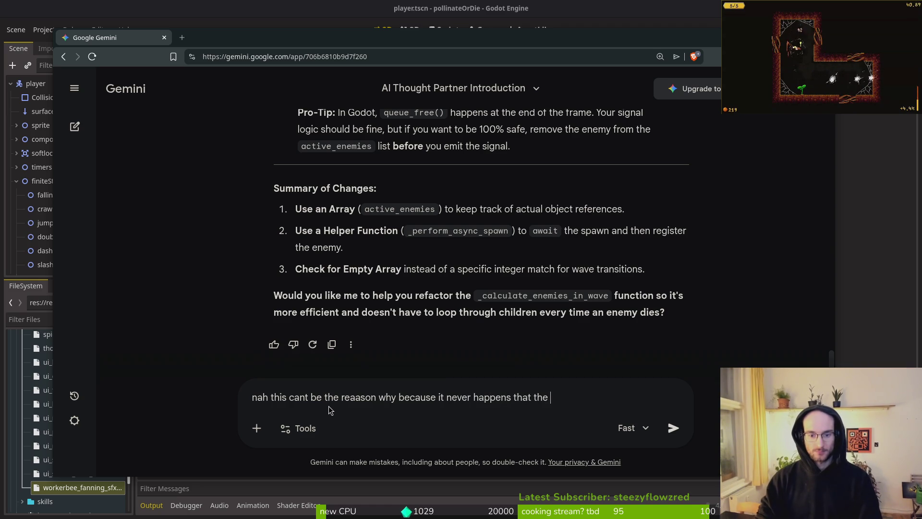
pyautogui.write('enemies are still dying be')
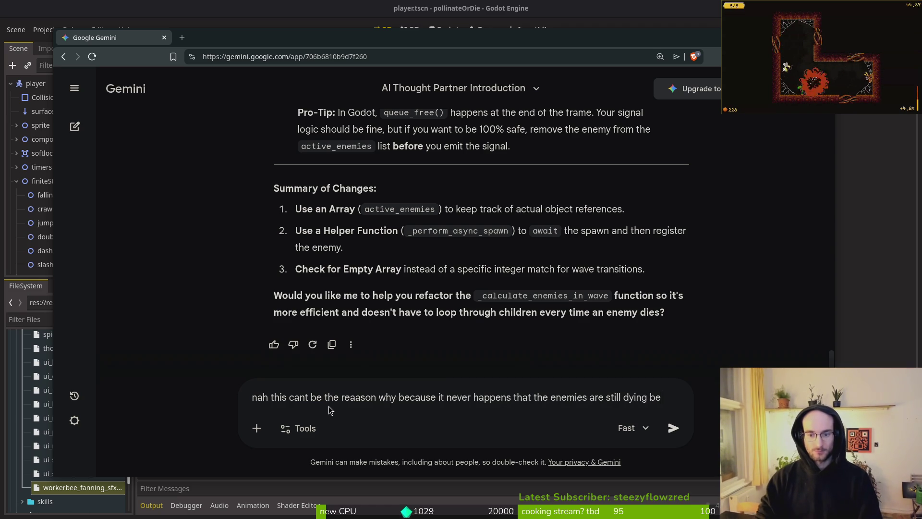
pyautogui.write('fore the next one spaws')
pyautogui.press('BackSpace')
pyautogui.write('ns')
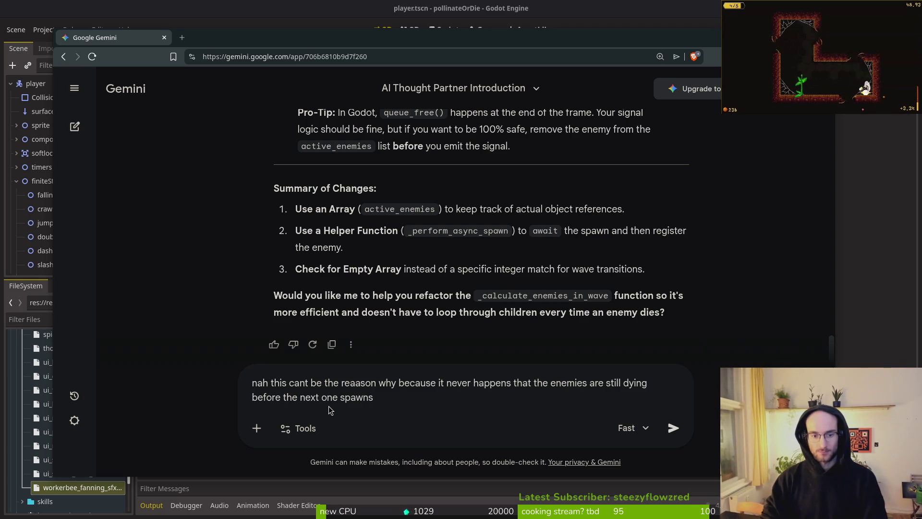
pyautogui.write('. it must be some other race ')
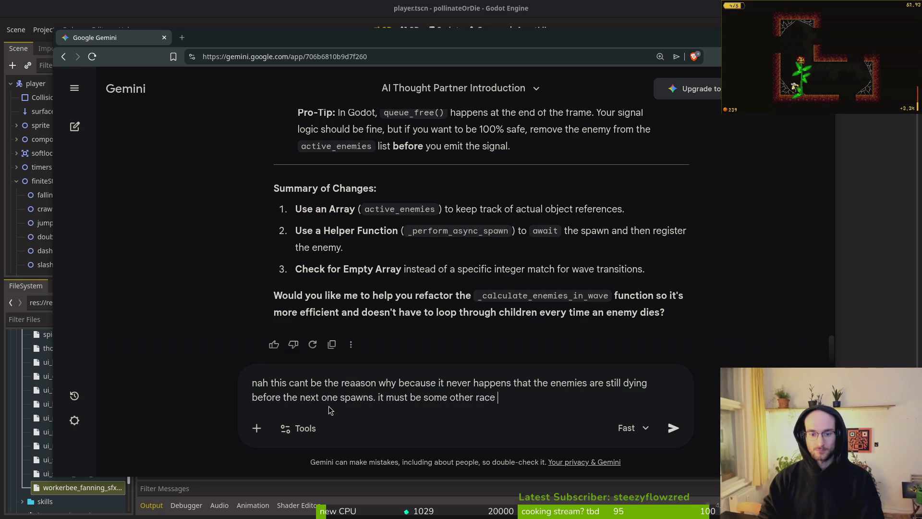
pyautogui.write('condition let me link')
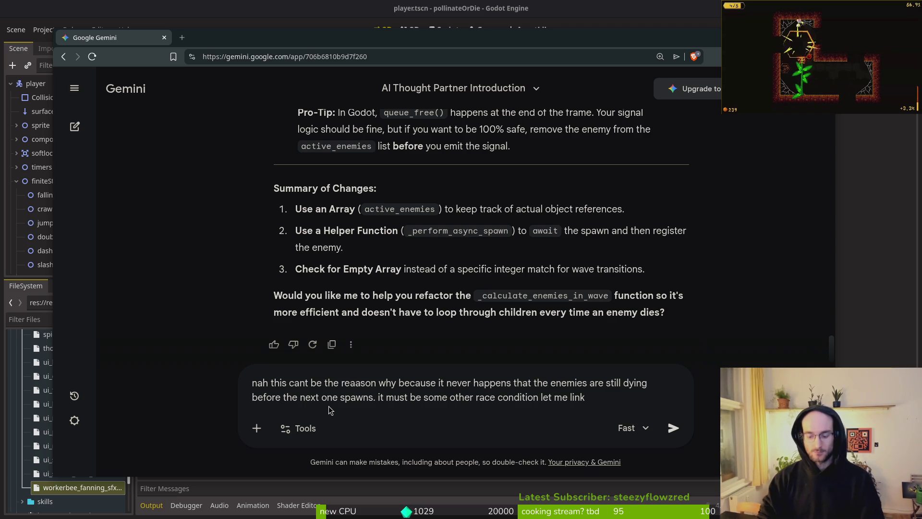
pyautogui.write('e code again')
pyautogui.hotkey('shift', 'Return')
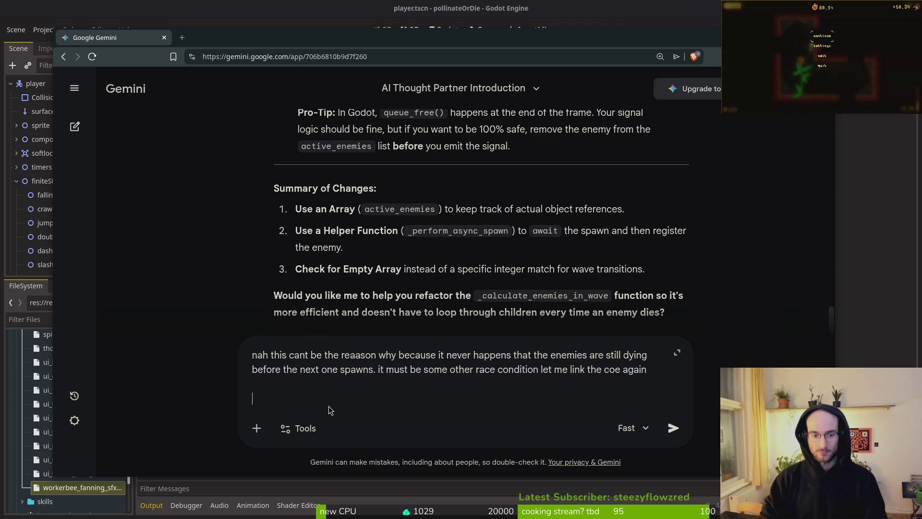
pyautogui.hotkey('alt', 'Tab')
pyautogui.hotkey('alt', 'Tab')
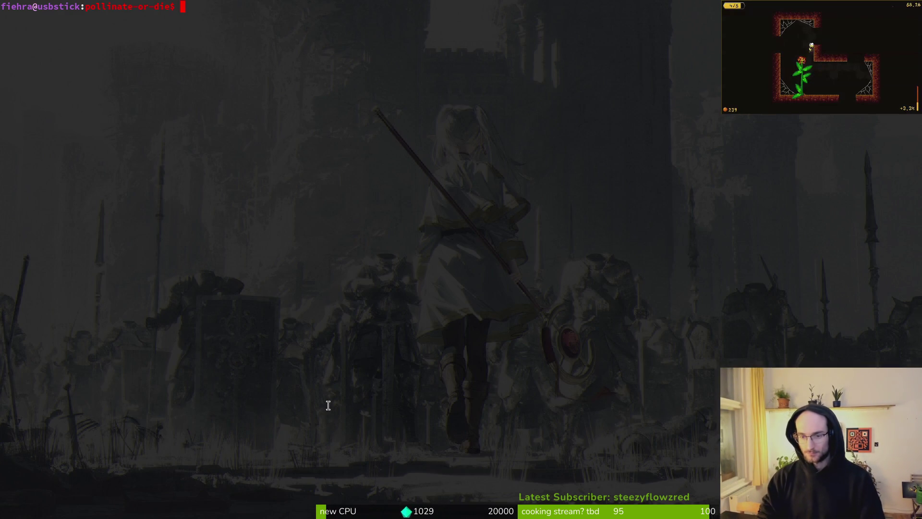
# Dismiss the file finder and close the ~/dev directory window with :q
pyautogui.hotkey('ctrl', 'p')
pyautogui.press('Escape')
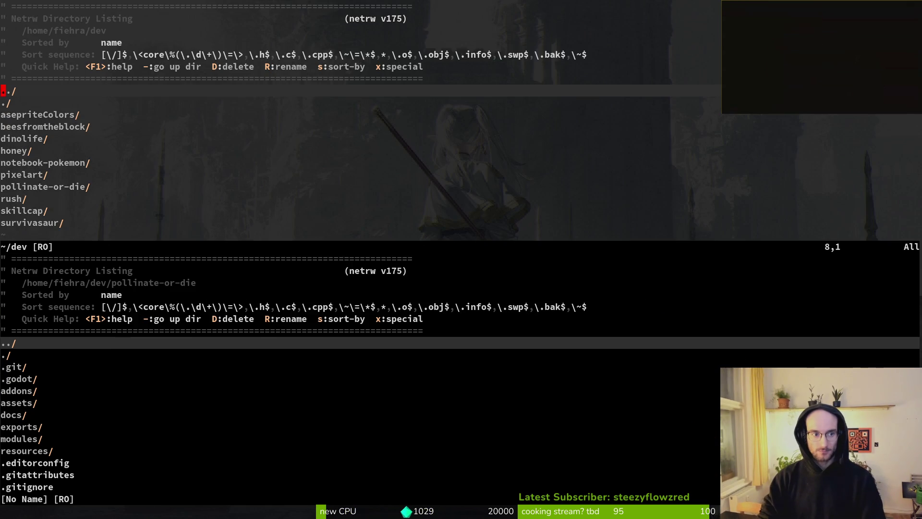
pyautogui.write(':q')
pyautogui.press('Return')
# Copy all 18 lines of dying.state.gd and paste them into the Gemini message
pyautogui.hotkey('ctrl', 'p')
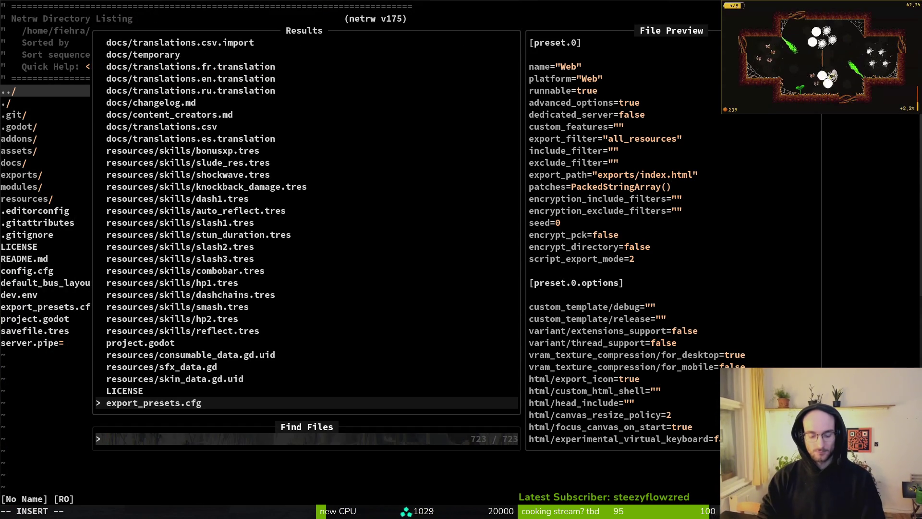
pyautogui.write('dying.st')
pyautogui.press('Return')
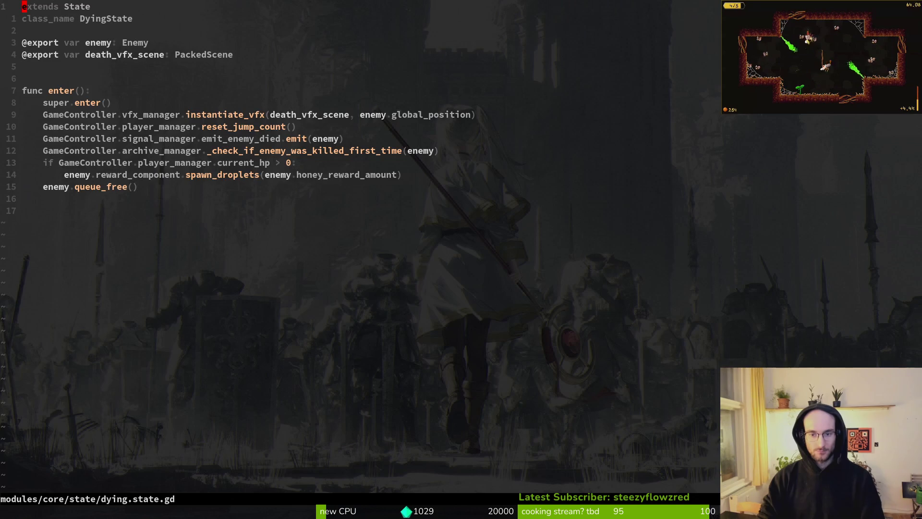
pyautogui.press('g')
pyautogui.press('g')
pyautogui.press('y')
pyautogui.press('G')
pyautogui.hotkey('alt', 'Tab')
pyautogui.hotkey('alt', 'Tab')
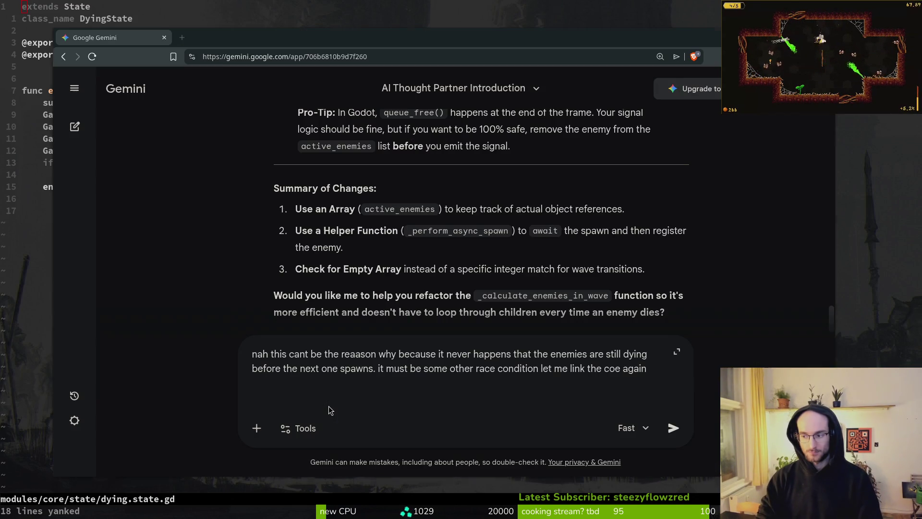
pyautogui.hotkey('ctrl', 'v')
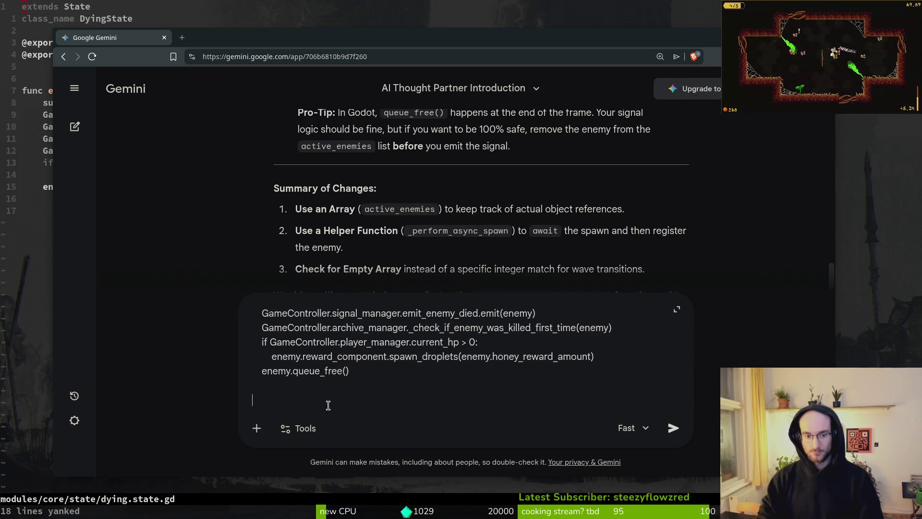
pyautogui.press('BackSpace')
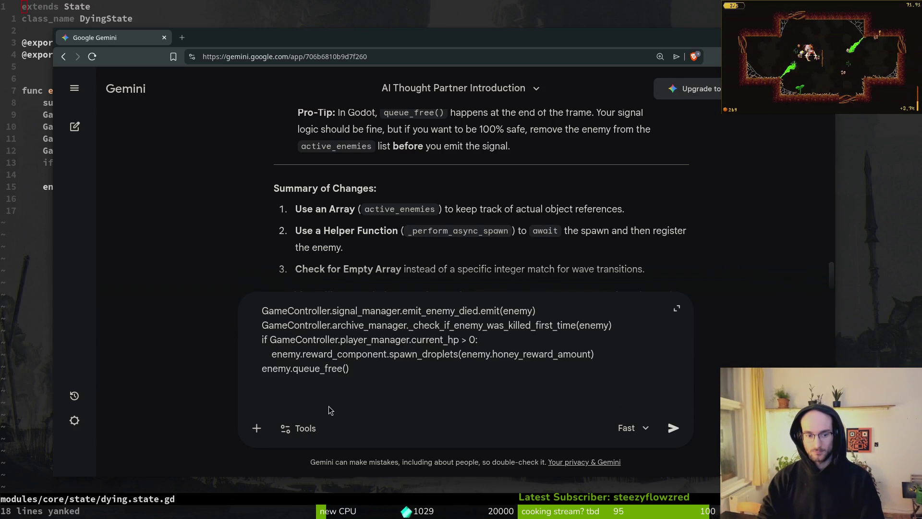
pyautogui.hotkey('shift', 'Return')
pyautogui.hotkey('shift', 'Return')
# Copy the whole 166-line level.gd script and paste it into the Gemini message
pyautogui.hotkey('alt', 'Tab')
pyautogui.press('space')
pyautogui.press('f')
pyautogui.press('f')
pyautogui.write('level')
pyautogui.press('Return')
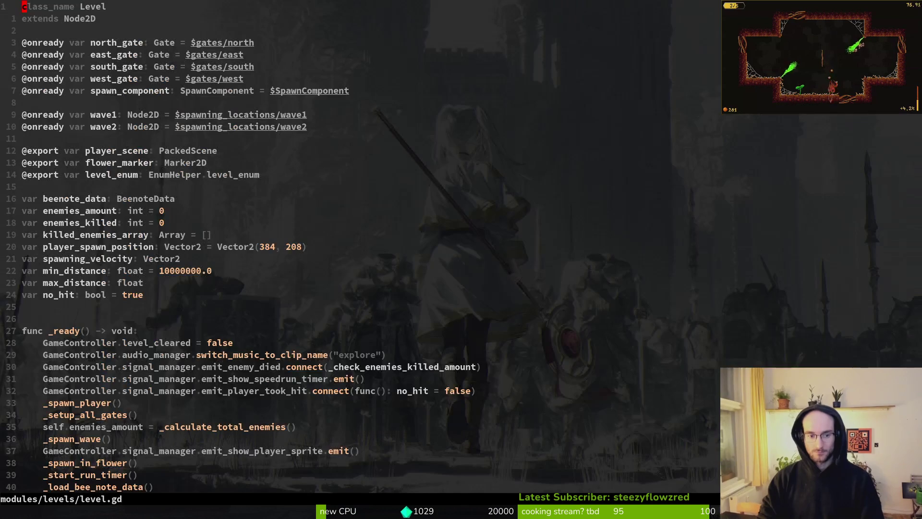
pyautogui.press('g')
pyautogui.press('g')
pyautogui.press('y')
pyautogui.press('G')
pyautogui.hotkey('alt', 'Tab')
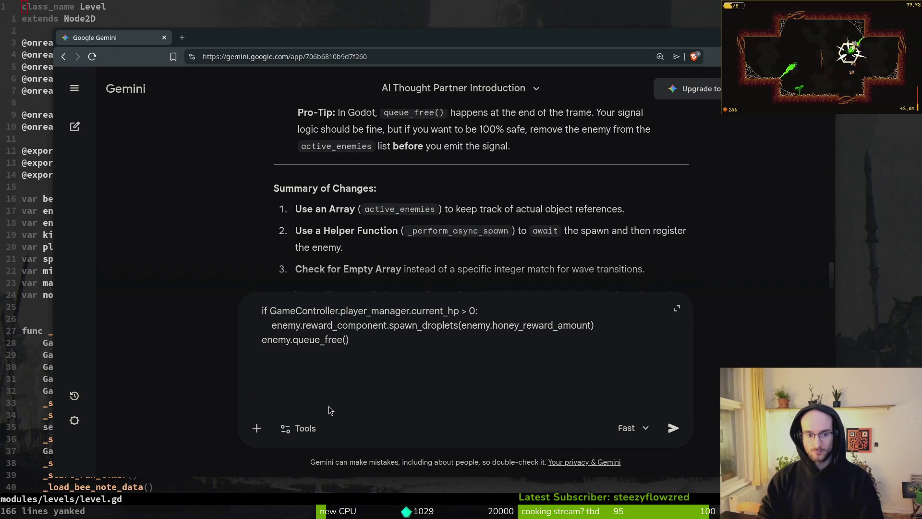
pyautogui.hotkey('ctrl', 'v')
pyautogui.hotkey('alt', 'Tab')
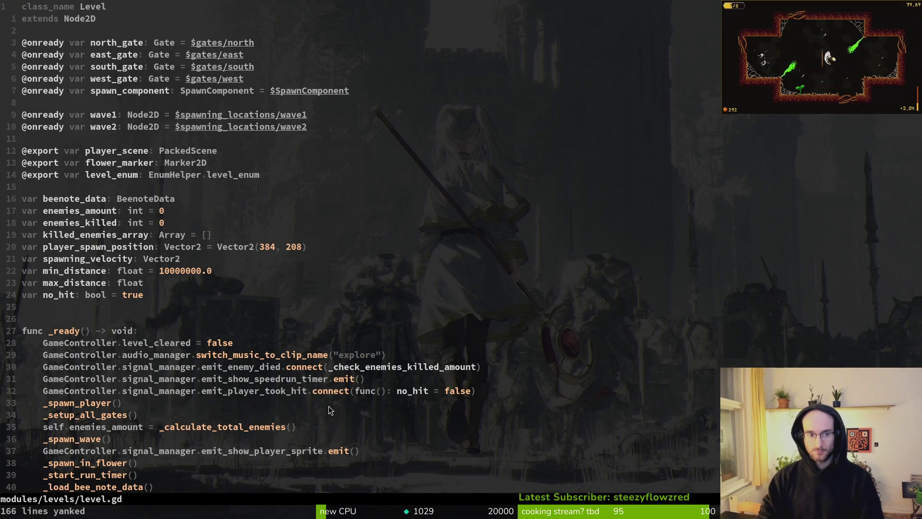
pyautogui.hotkey('alt', 'Tab')
pyautogui.hotkey('alt', 'Tab')
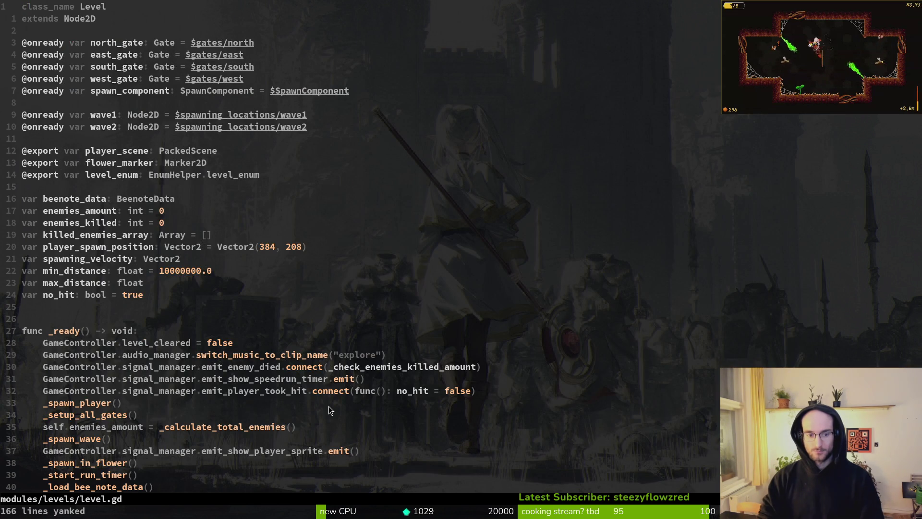
# Copy all 22 lines of enemy_spawn_marker.gd and paste them into the message
pyautogui.press('space')
pyautogui.press('f')
pyautogui.press('f')
pyautogui.write('spwmar')
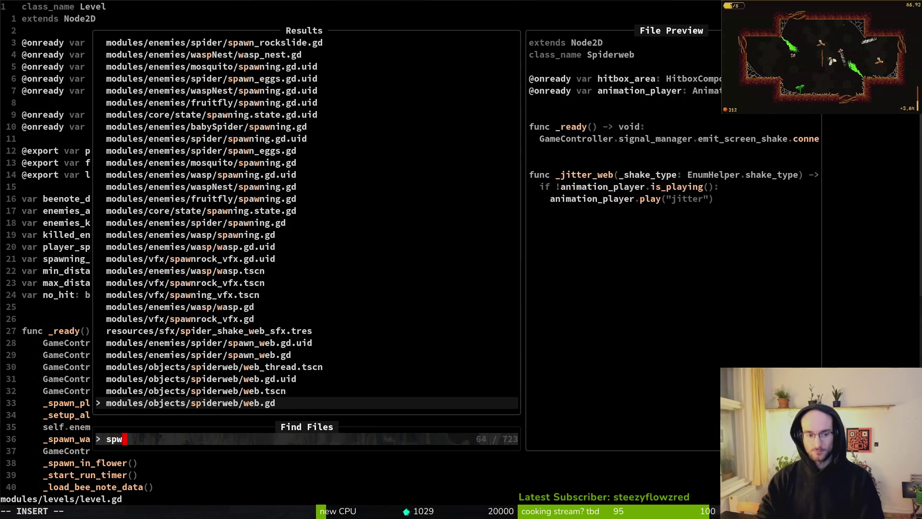
pyautogui.press('Return')
pyautogui.press('V')
pyautogui.press('G')
pyautogui.press('y')
pyautogui.hotkey('alt', 'Tab')
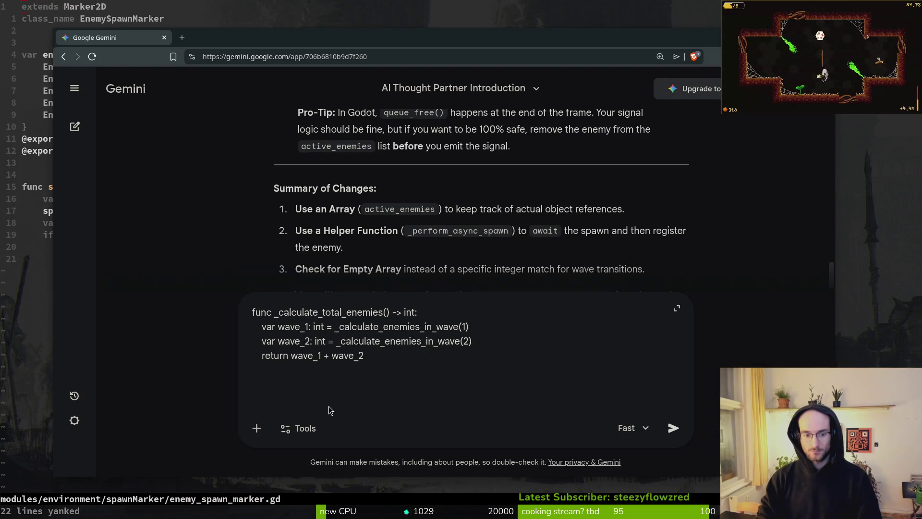
pyautogui.hotkey('ctrl', 'v')
pyautogui.hotkey('shift', 'Return')
pyautogui.hotkey('shift', 'Return')
pyautogui.hotkey('alt', 'Tab')
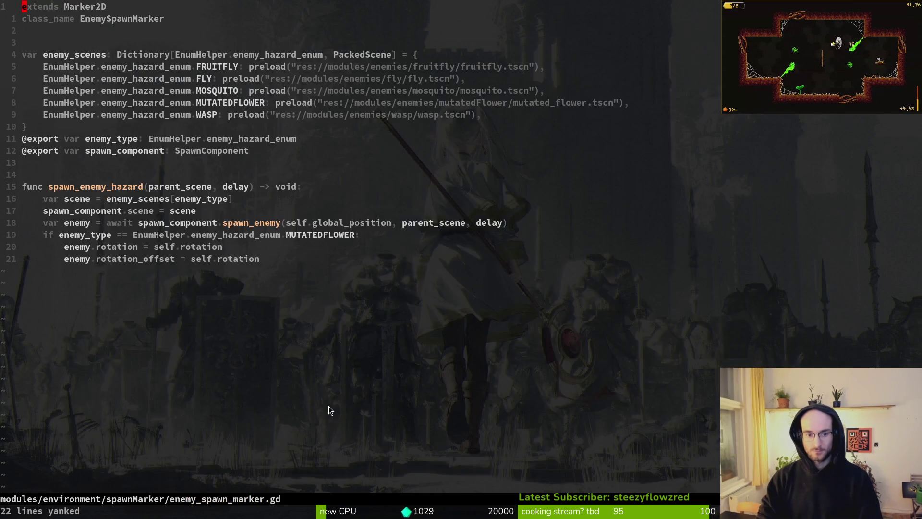
# Search the file finder for spawn files, then reopen level.gd
pyautogui.press('space')
pyautogui.press('f')
pyautogui.press('f')
pyautogui.write('spaw')
pyautogui.press('BackSpace')
pyautogui.press('BackSpace')
pyautogui.press('BackSpace')
pyautogui.write('level')
pyautogui.press('Return')
# Paste all 287 lines of game.controller.gd into the message and send it to Gemini
pyautogui.press('space')
pyautogui.press('f')
pyautogui.press('f')
pyautogui.write('gamecon')
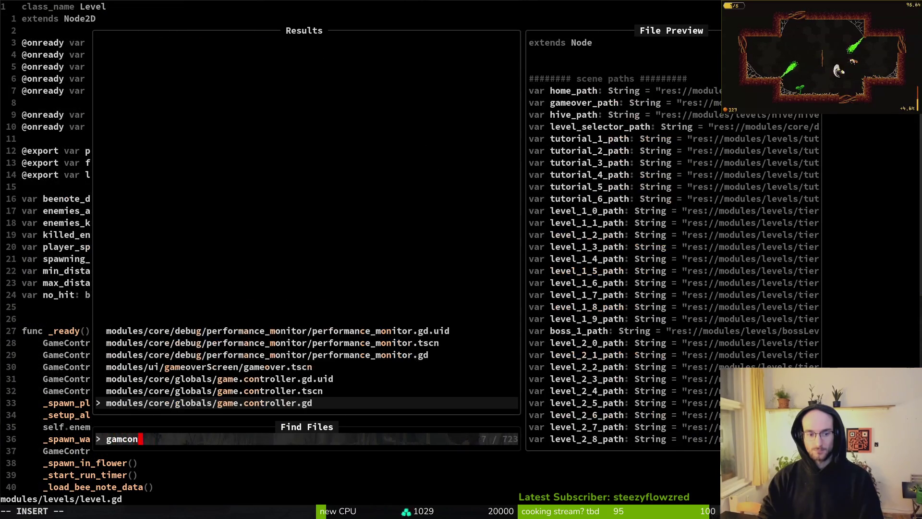
pyautogui.press('Return')
pyautogui.press('y')
pyautogui.press('G')
pyautogui.hotkey('alt', 'Tab')
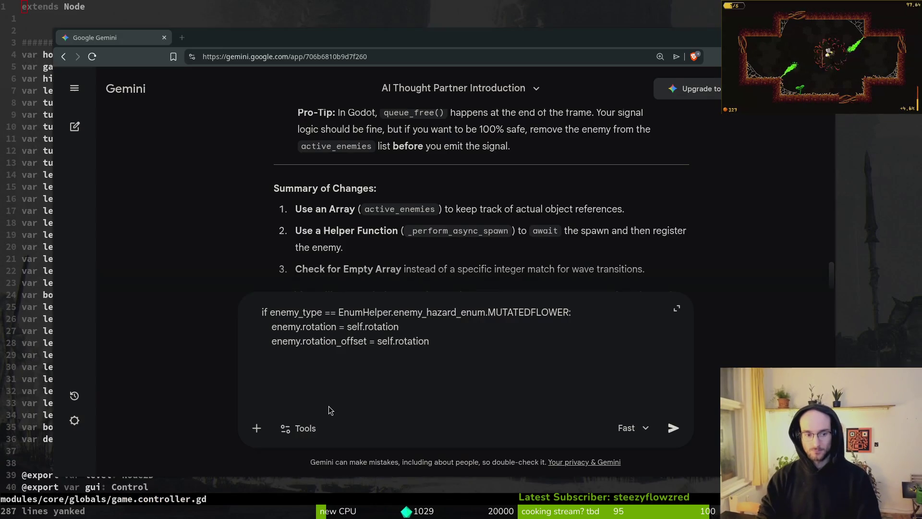
pyautogui.hotkey('ctrl', 'v')
pyautogui.press('Return')
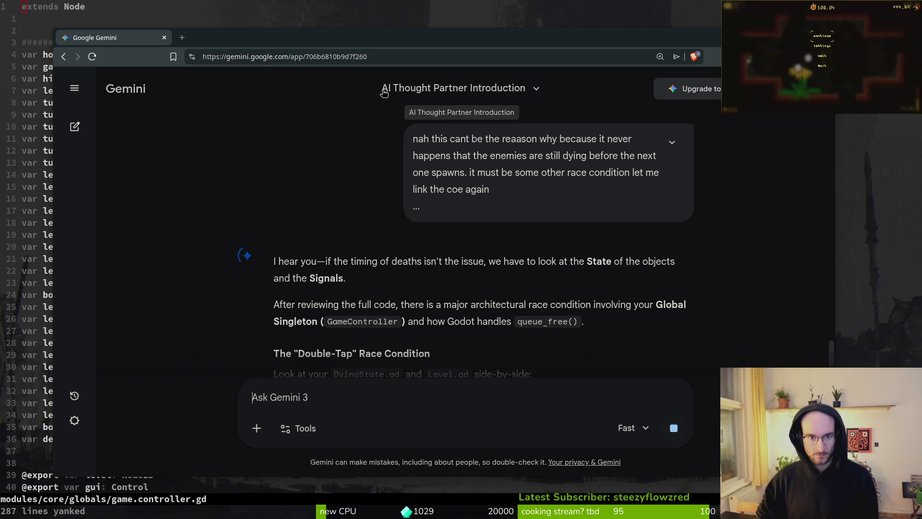
# Maximise the browser and scroll through Gemini's Double-Tap and Signal Leak explanation
pyautogui.doubleClick(379, 42)
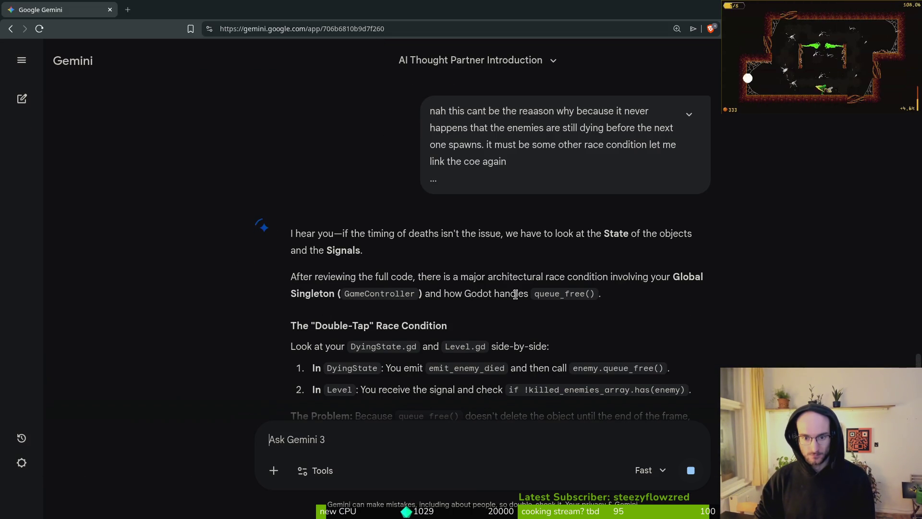
pyautogui.scroll(-1, 239, 293)
pyautogui.scroll(-1, 238, 293)
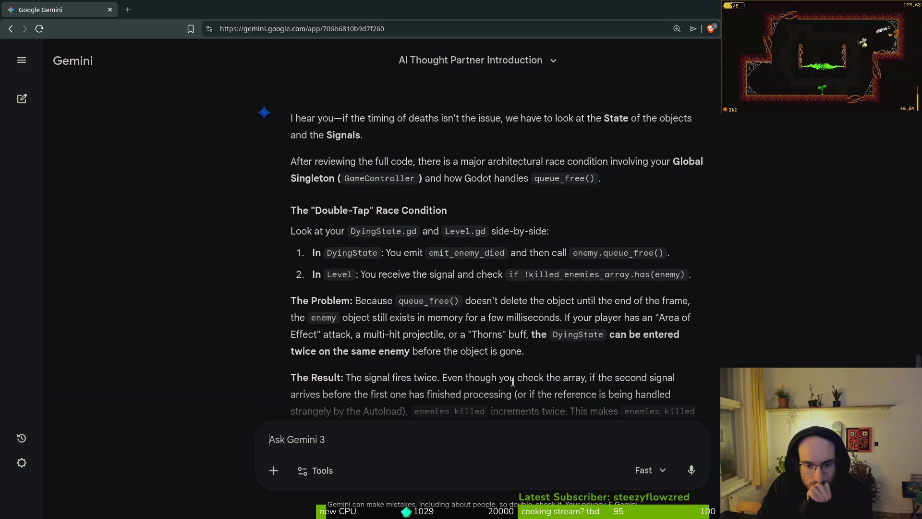
pyautogui.scroll(-2, 542, 379)
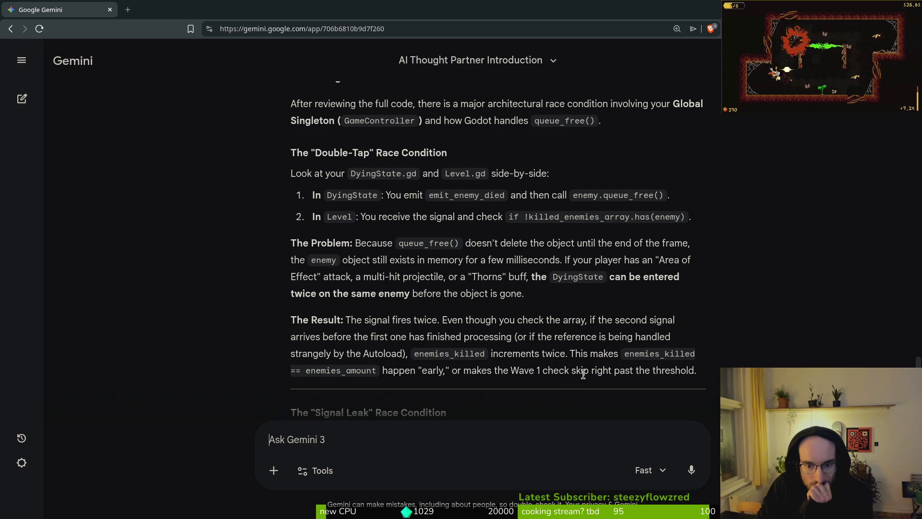
pyautogui.scroll(-2, 638, 370)
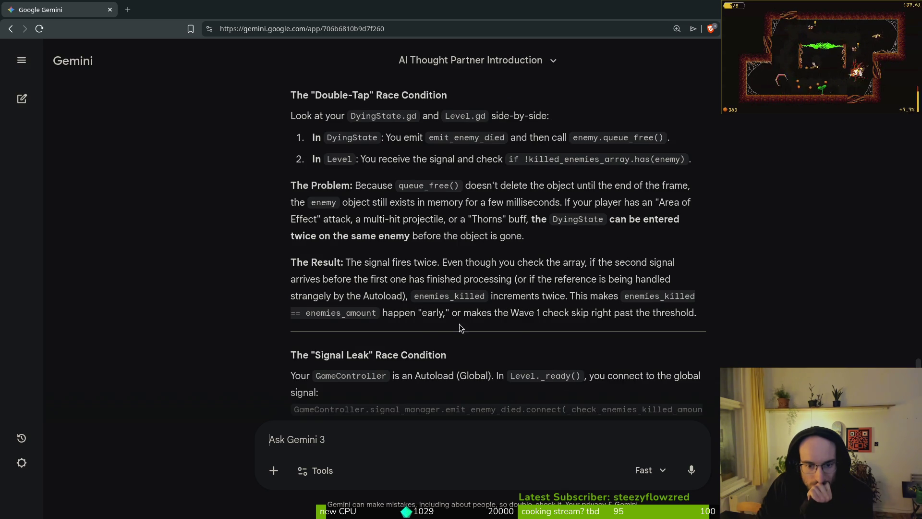
# Send Gemini the question: would it open too early or not at all, since gates usually never open
pyautogui.scroll(-2, 430, 327)
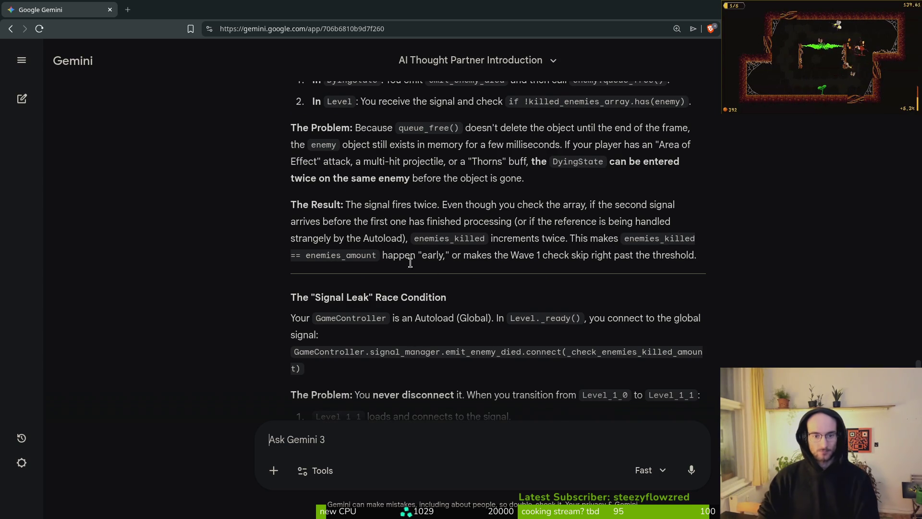
pyautogui.write('would in this da')
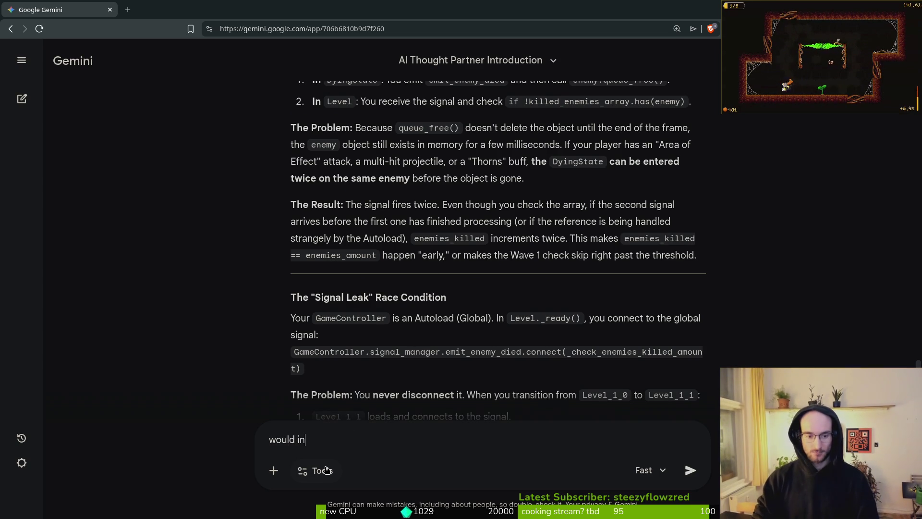
pyautogui.write('case')
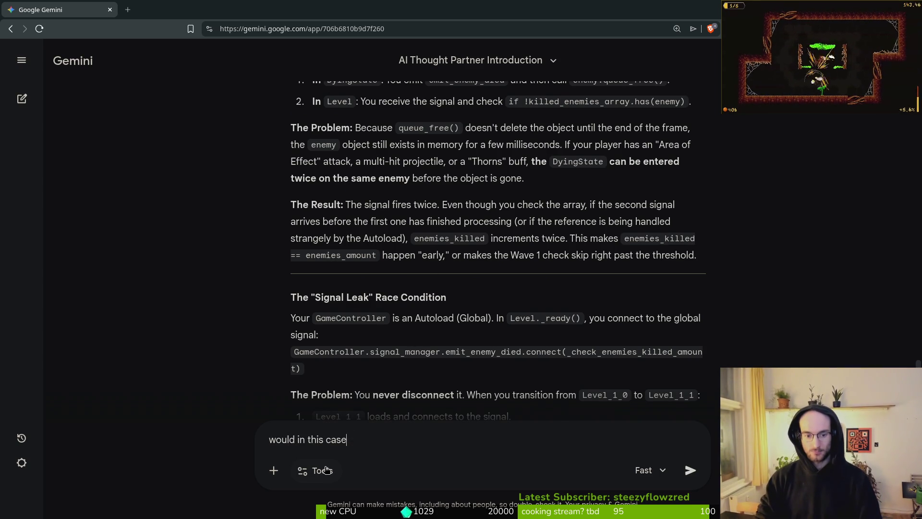
pyautogui.write(' it open to')
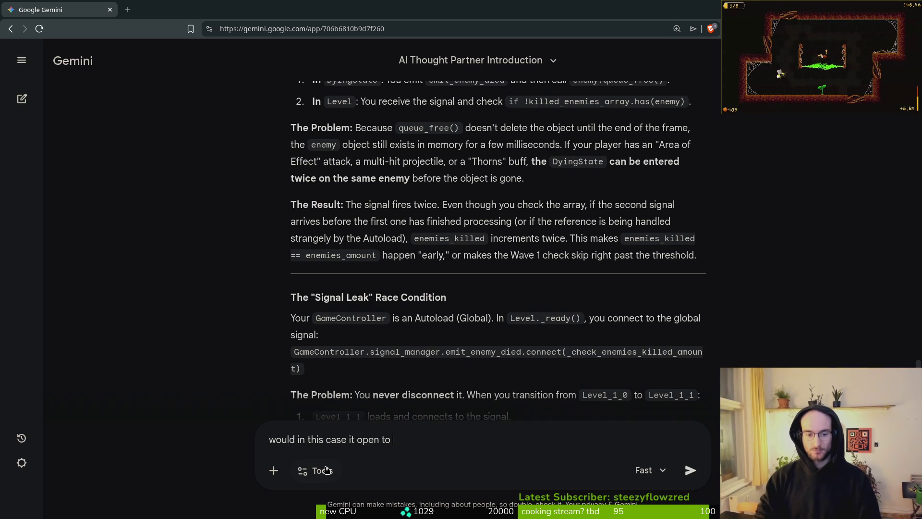
pyautogui.write('o early o')
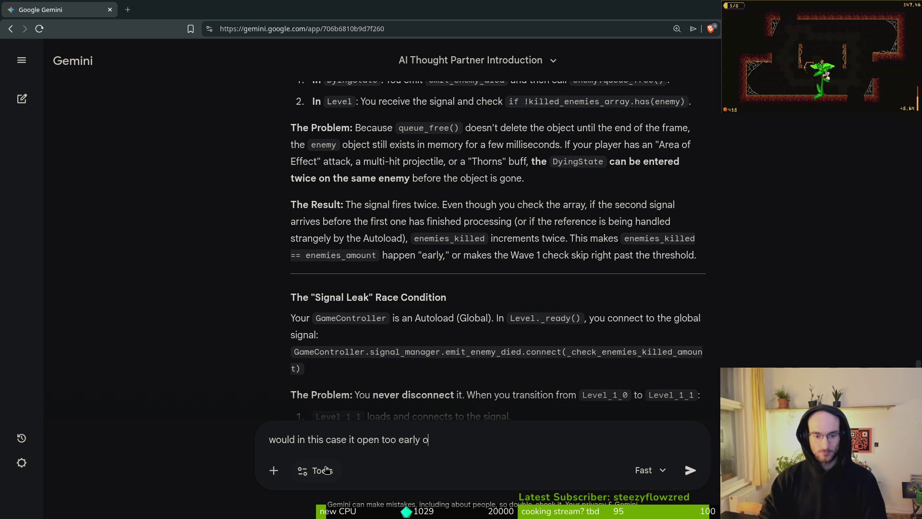
pyautogui.write('r not open ')
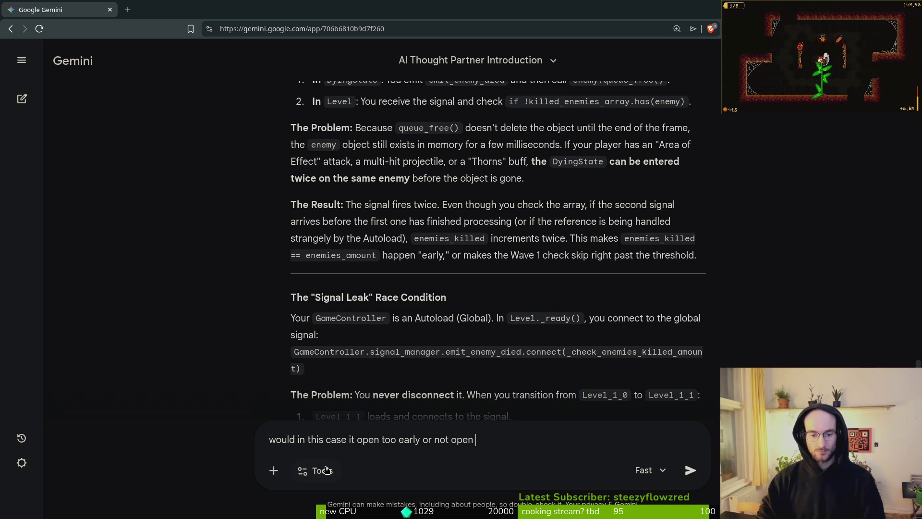
pyautogui.write('at all? usuall ')
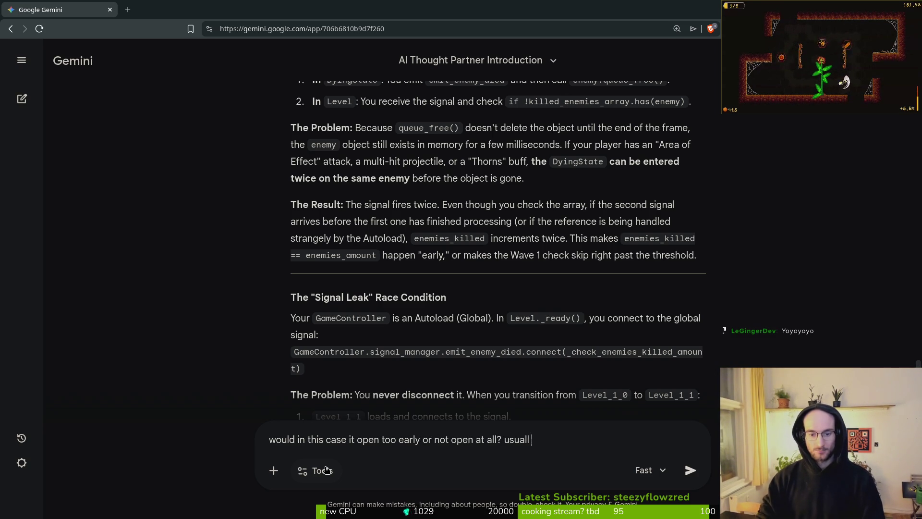
pyautogui.write('they dont open at all.')
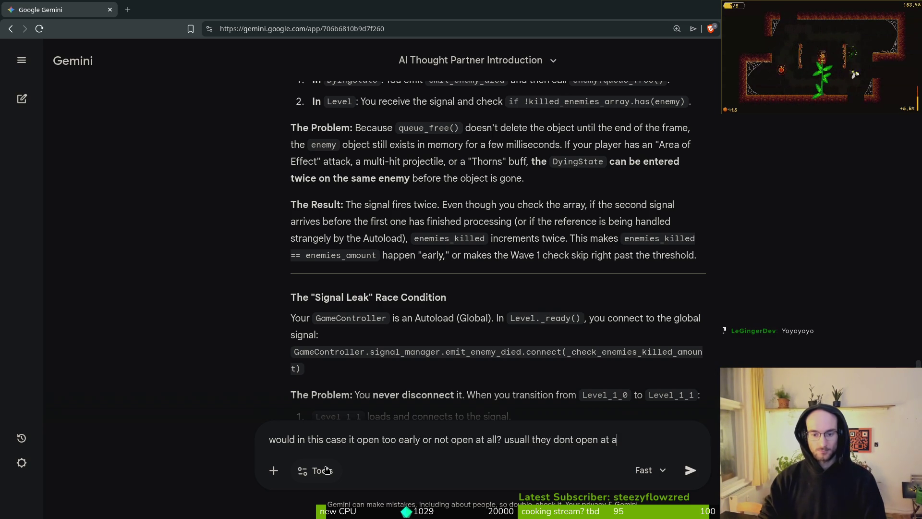
pyautogui.press('Return')
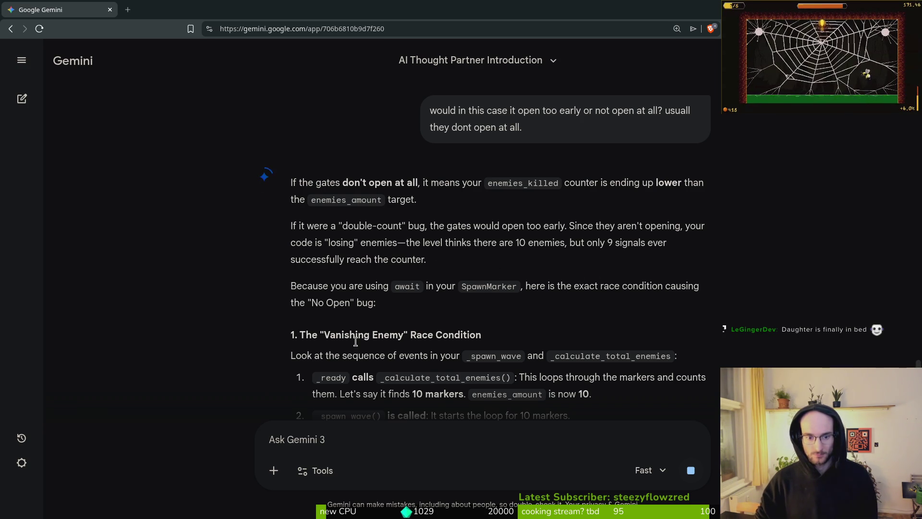
# Scroll through the five Vanishing Enemy steps to the Signal Mismatch and spawn_enemy_hazard void point
pyautogui.scroll(-2, 271, 345)
pyautogui.scroll(-1, 245, 281)
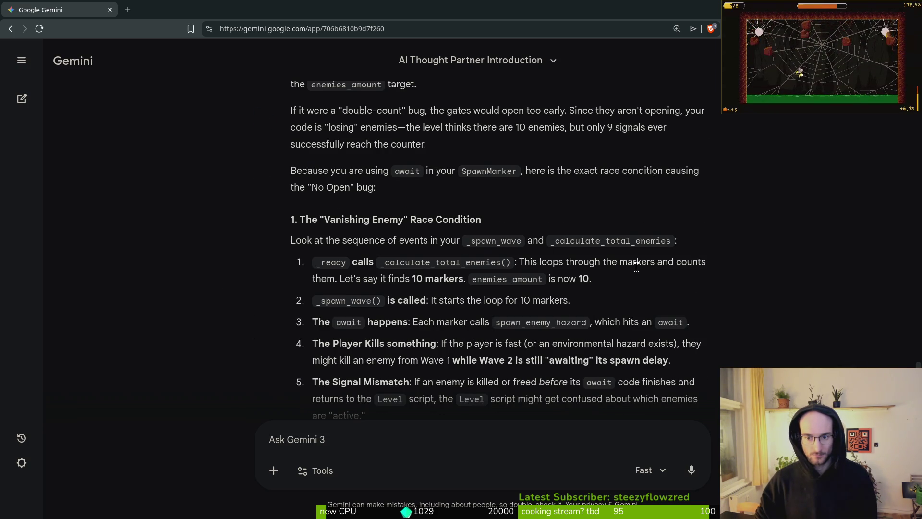
pyautogui.scroll(-1, 442, 245)
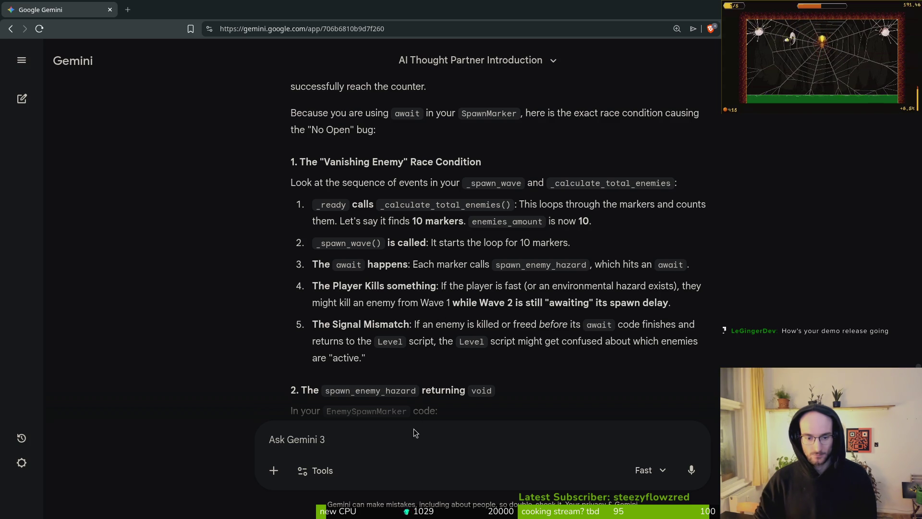
# Tell Gemini that waves 1 and 2 are never active together, as the code shows
pyautogui.write('bro i told you like 3 times')
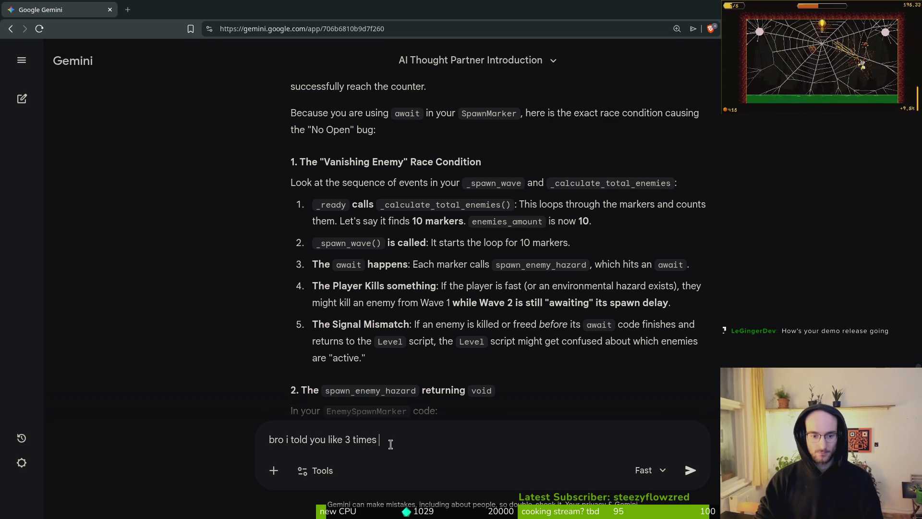
pyautogui.write('1 and 2 are never ')
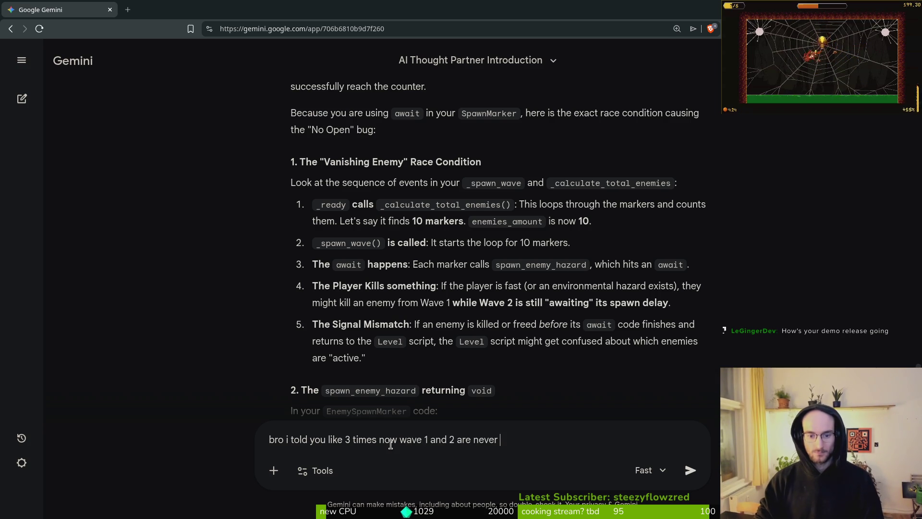
pyautogui.write('active at the')
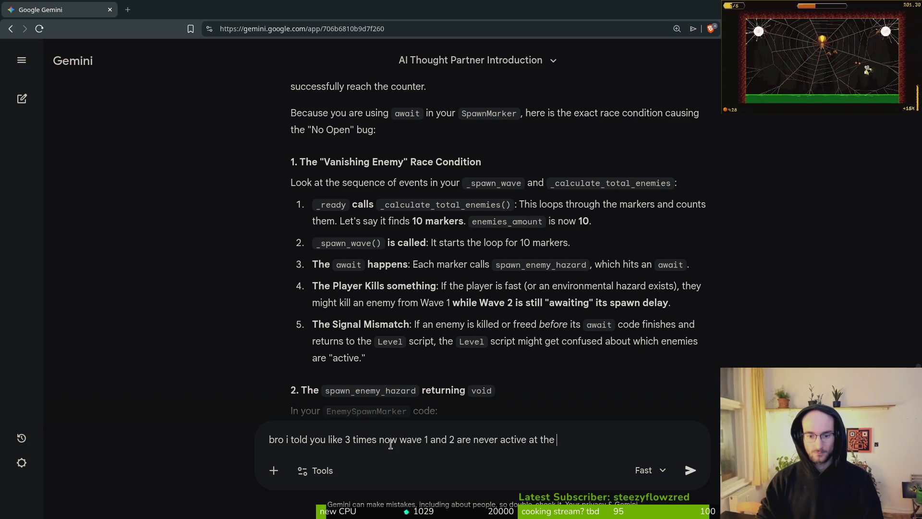
pyautogui.write('ou can')
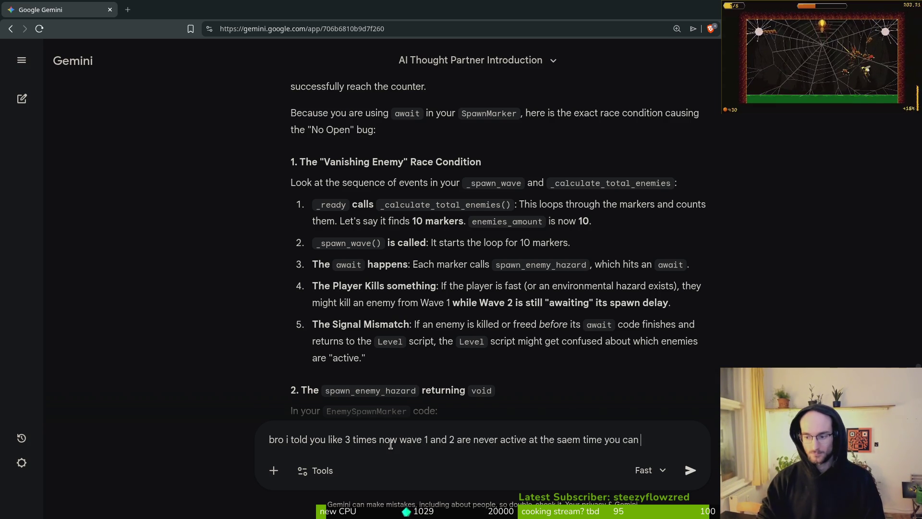
pyautogui.write('cod etoo')
pyautogui.press('Return')
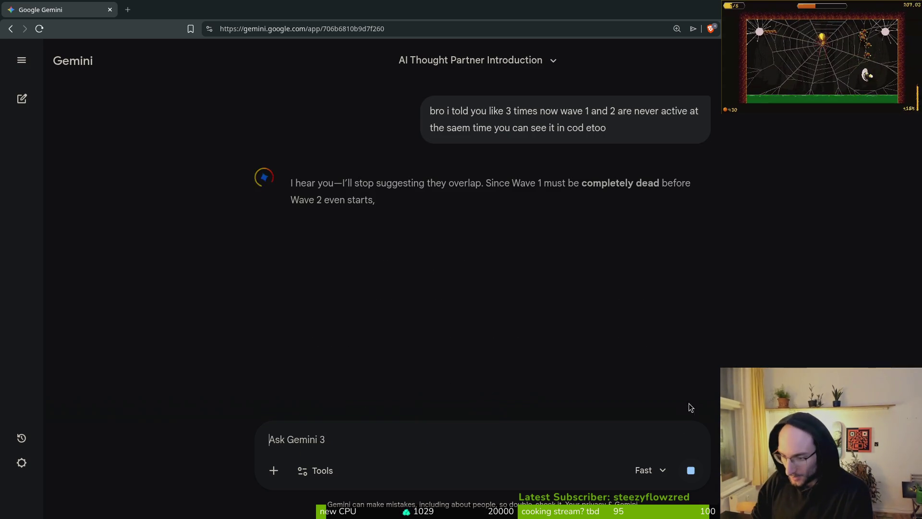
# Skim Gemini's never-opening-gates reply down to the spawn_enemy_hazard void section, then focus the prompt box
pyautogui.scroll(-10, 334, 361)
pyautogui.scroll(10, 334, 360)
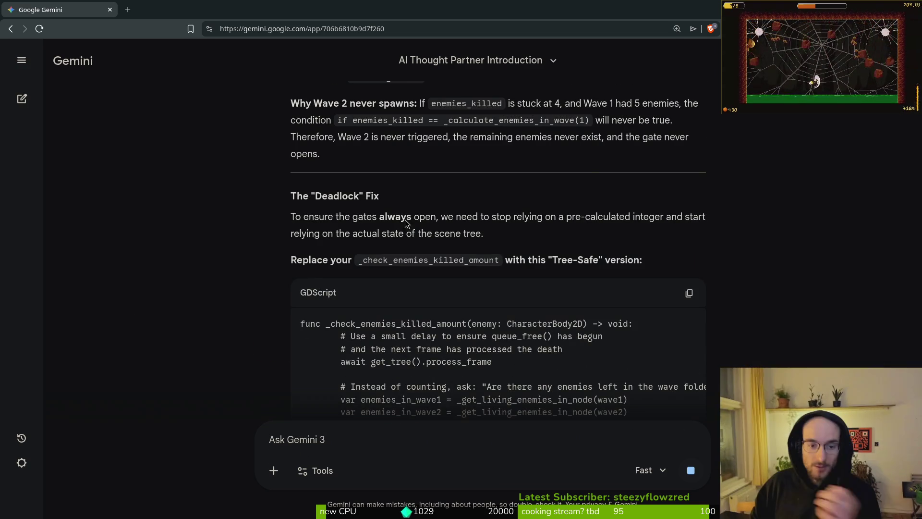
pyautogui.scroll(5, 369, 291)
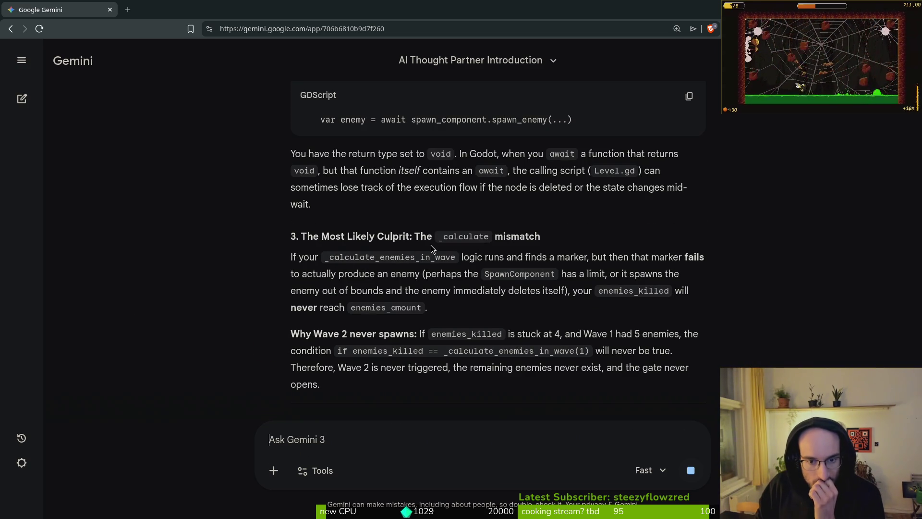
pyautogui.scroll(5, 428, 253)
pyautogui.scroll(-7, 425, 254)
pyautogui.scroll(7, 421, 260)
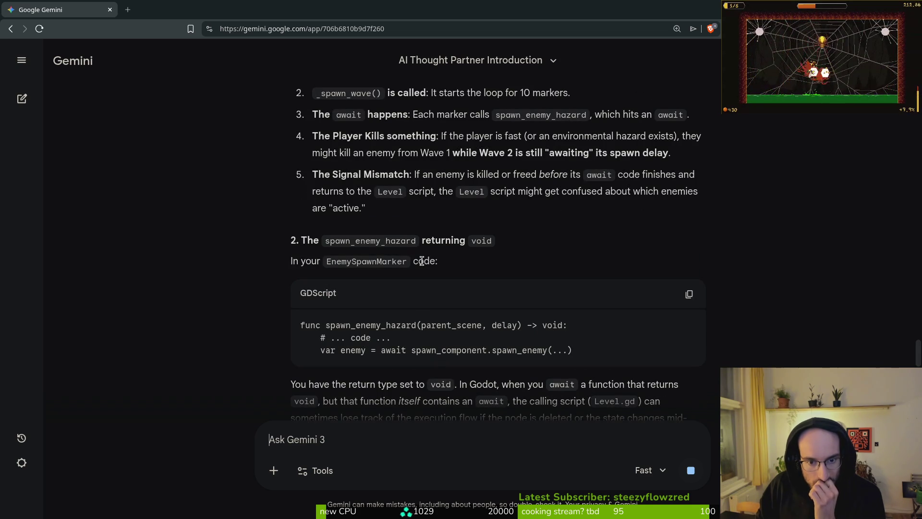
pyautogui.scroll(5, 418, 267)
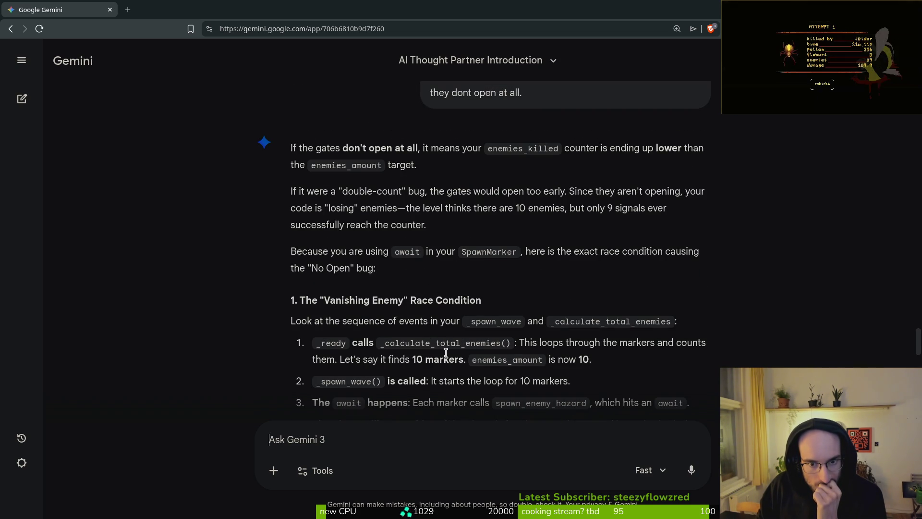
pyautogui.scroll(-2, 448, 353)
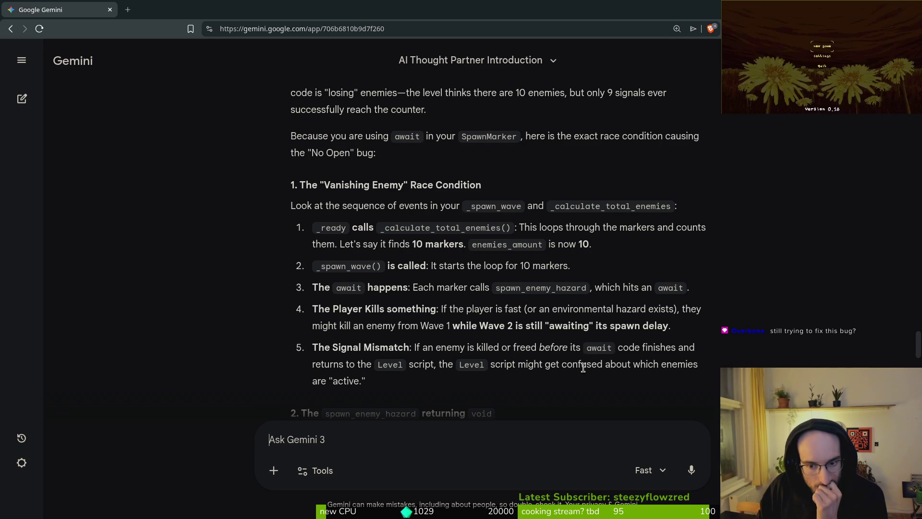
pyautogui.scroll(-3, 581, 367)
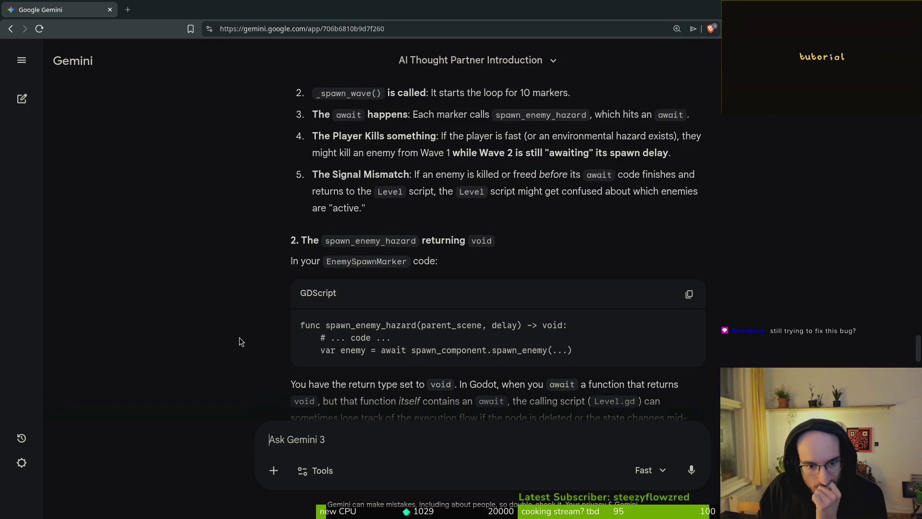
pyautogui.scroll(-2, 270, 331)
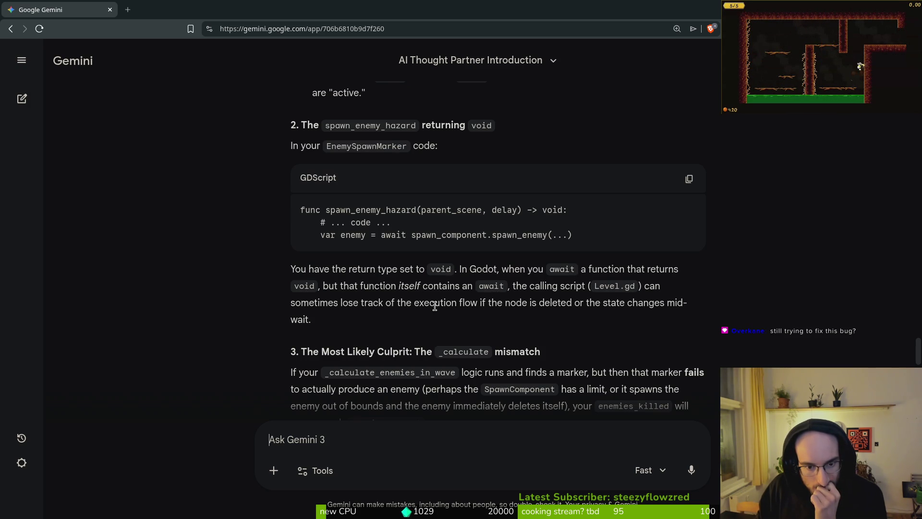
pyautogui.click(544, 312)
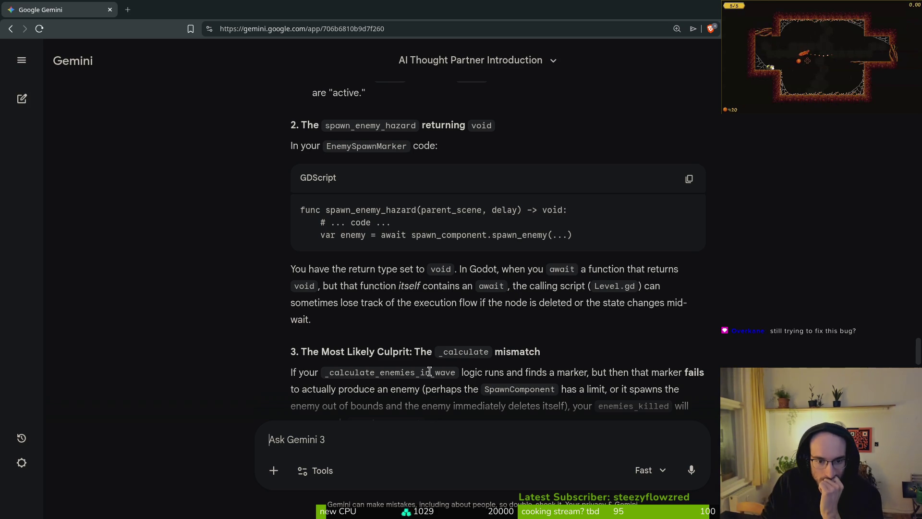
# Read the Tree-Safe _check_enemies_killed_amount rewrite and its 'Why this fixes' list
pyautogui.scroll(-2, 256, 332)
pyautogui.scroll(-1, 255, 331)
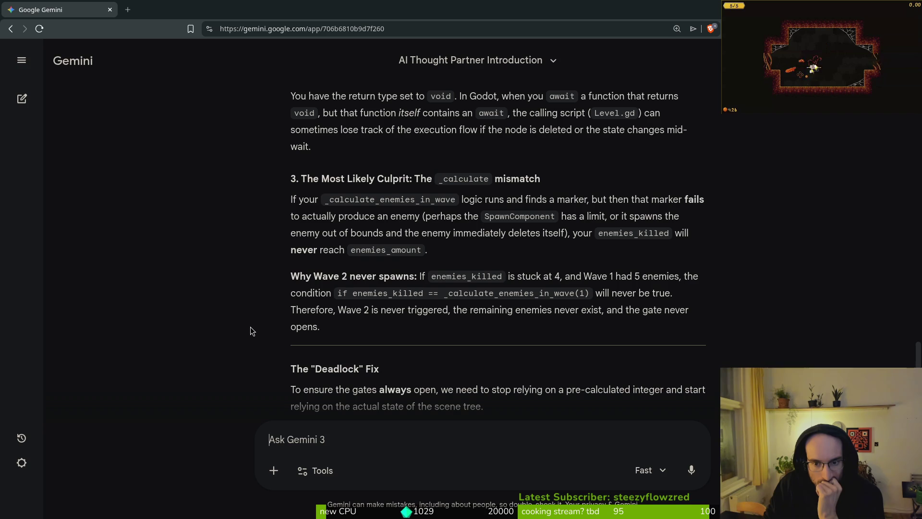
pyautogui.scroll(-3, 230, 310)
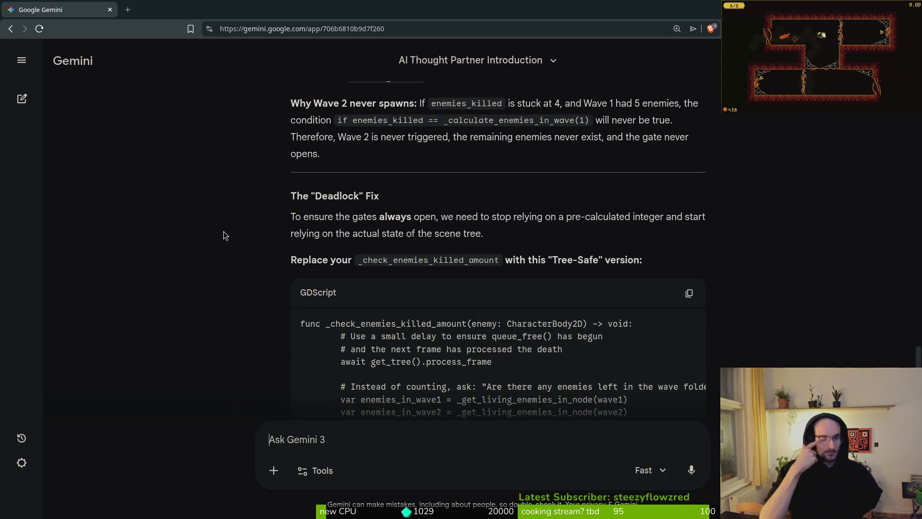
pyautogui.scroll(-3, 428, 219)
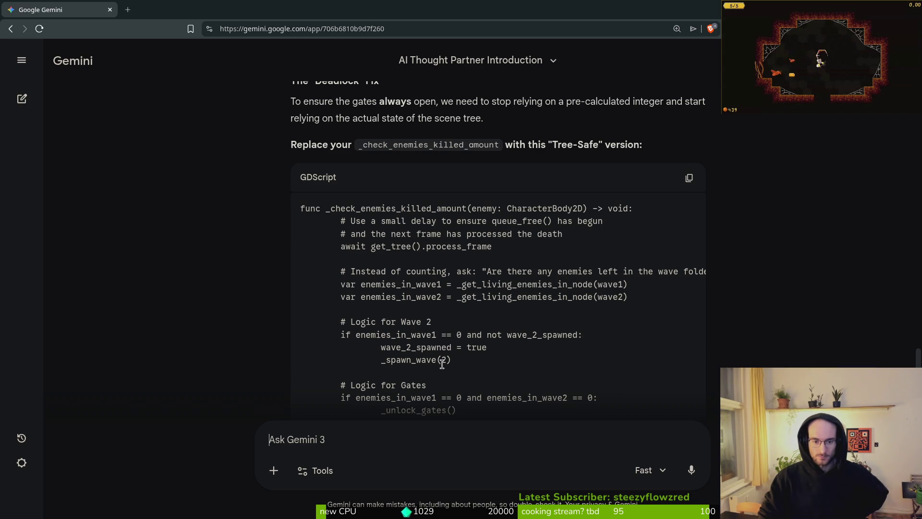
pyautogui.scroll(-3, 470, 367)
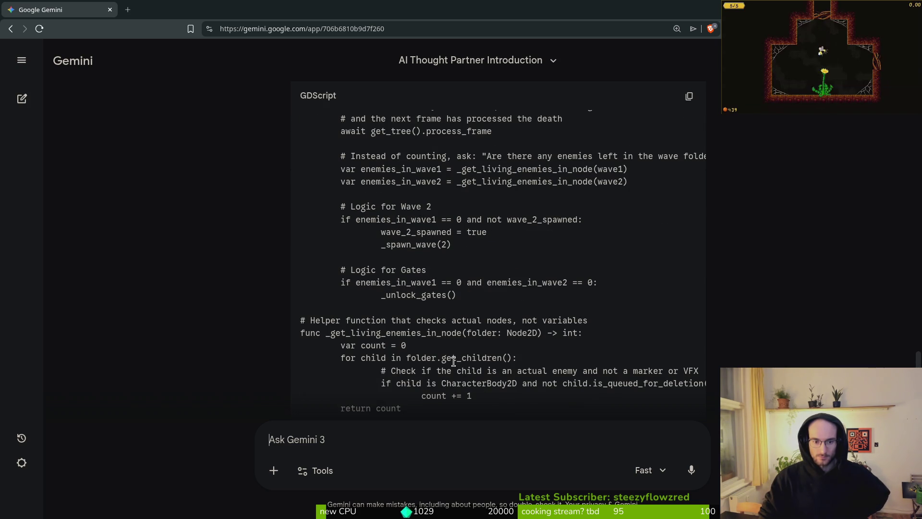
pyautogui.scroll(-3, 450, 361)
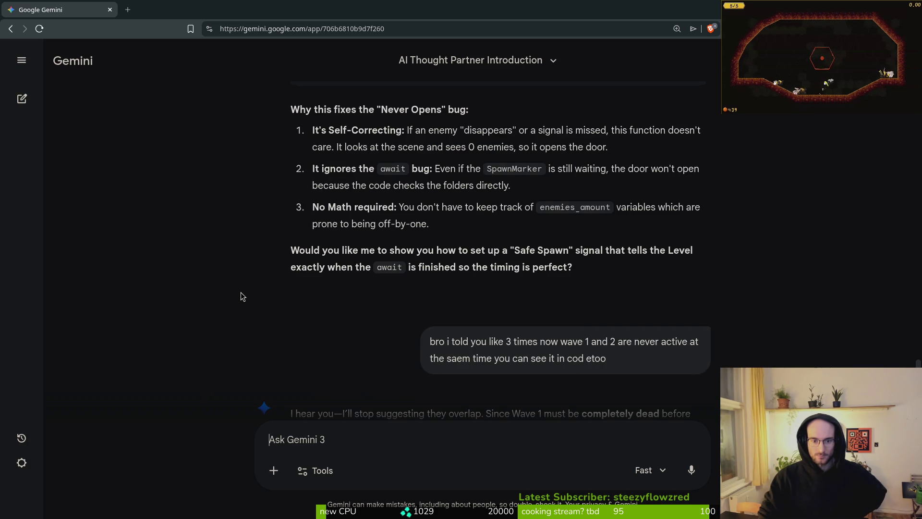
# Scroll to the newest reply's 'Await' Signal Loss race-condition explanation
pyautogui.scroll(-3, 241, 293)
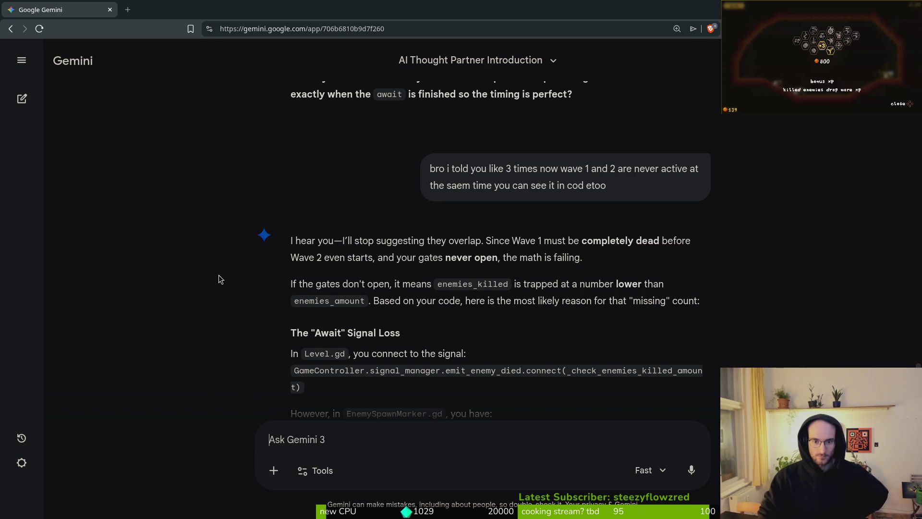
pyautogui.scroll(-2, 222, 274)
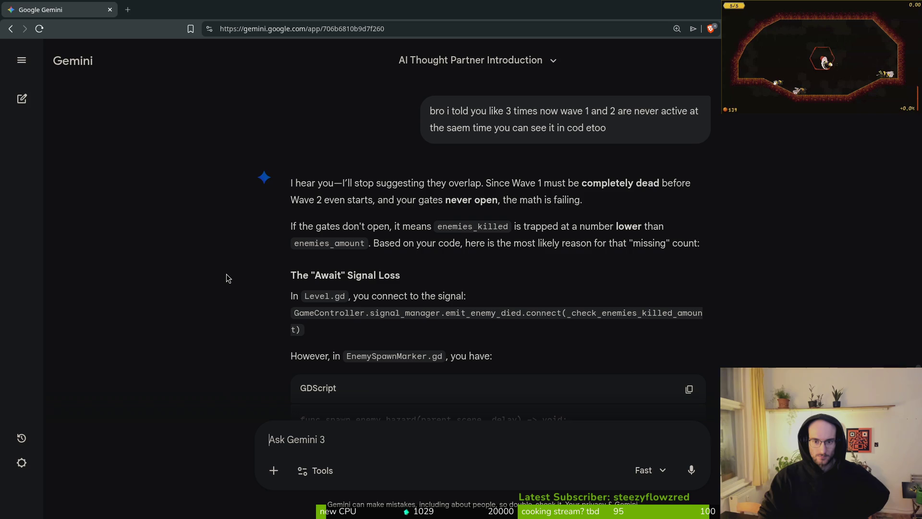
pyautogui.scroll(-3, 226, 278)
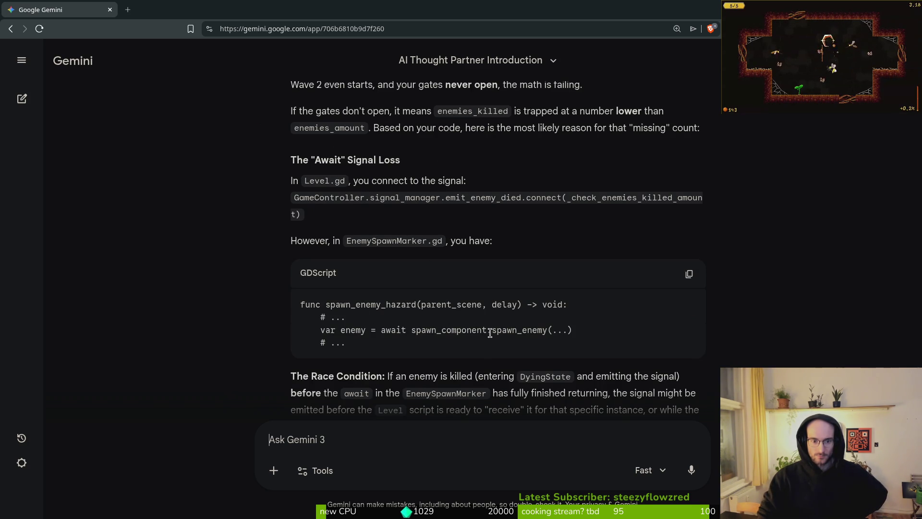
pyautogui.scroll(-1, 492, 331)
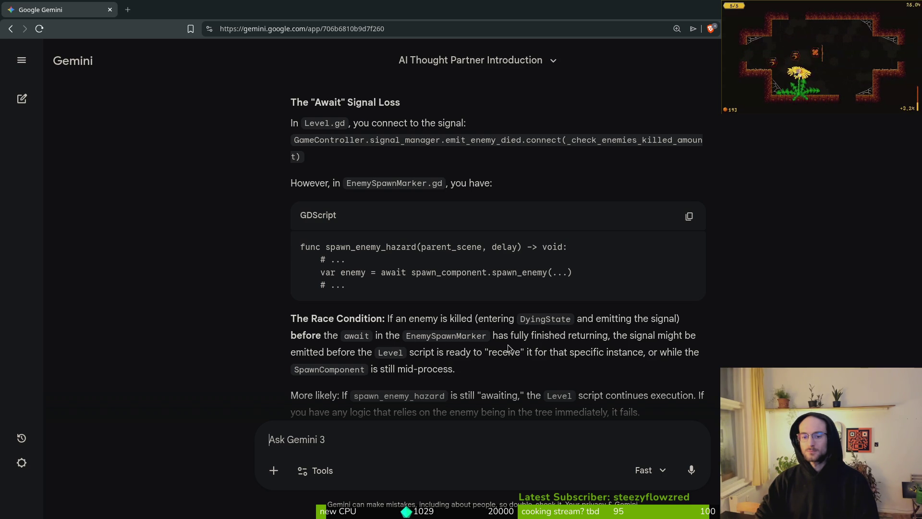
# Tell Gemini that enemy hitboxes stay off until the spawning animation finishes
pyautogui.write('enemy hitbox')
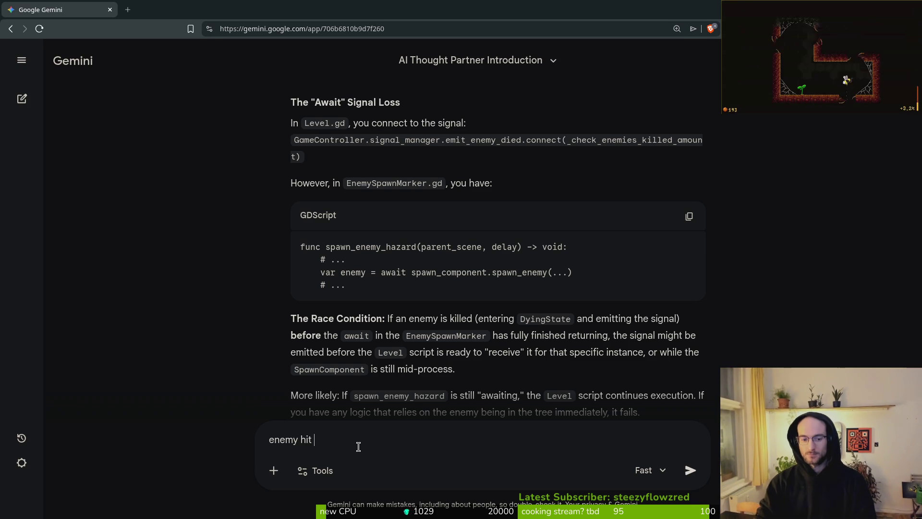
pyautogui.write('es are off until spawning anim')
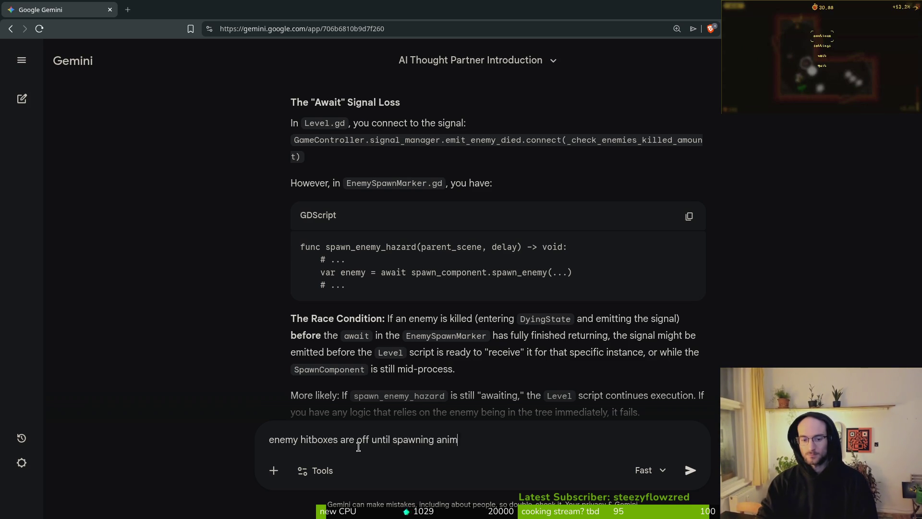
pyautogui.write('ation is fi')
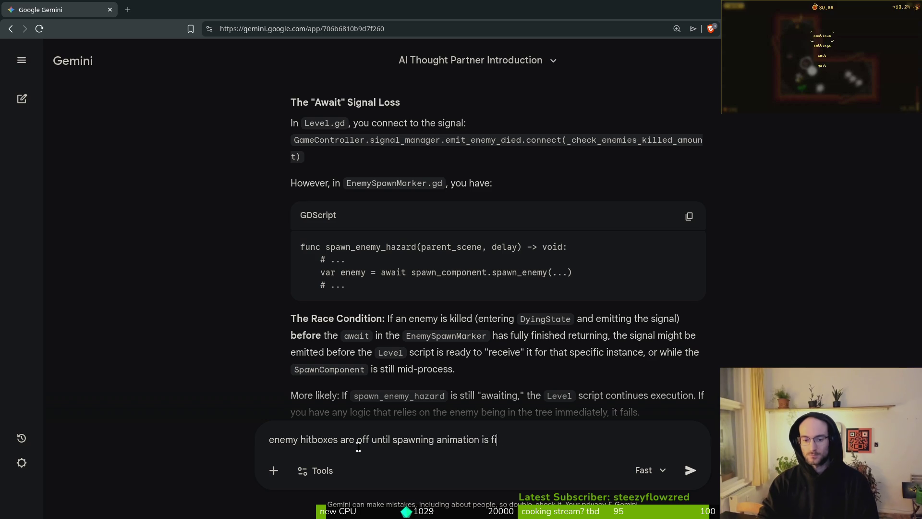
pyautogui.write('nished so they cant enter dy')
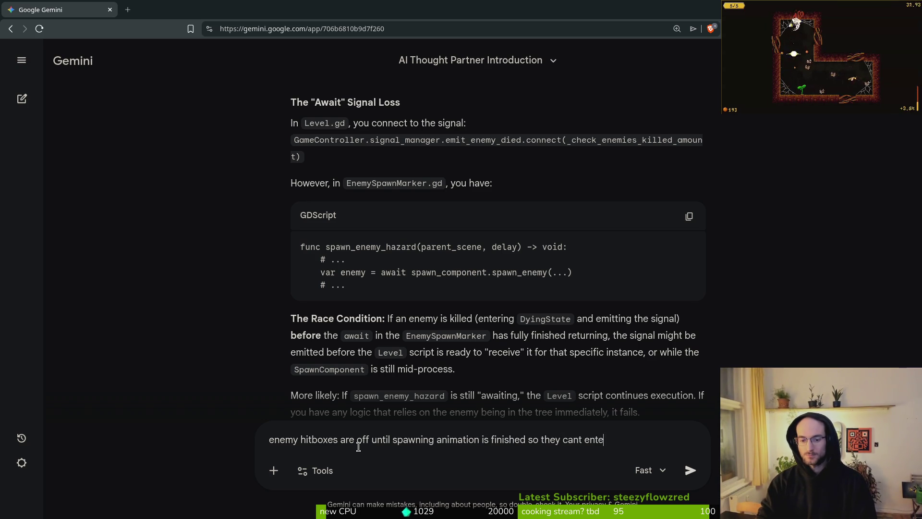
pyautogui.write('ing state early')
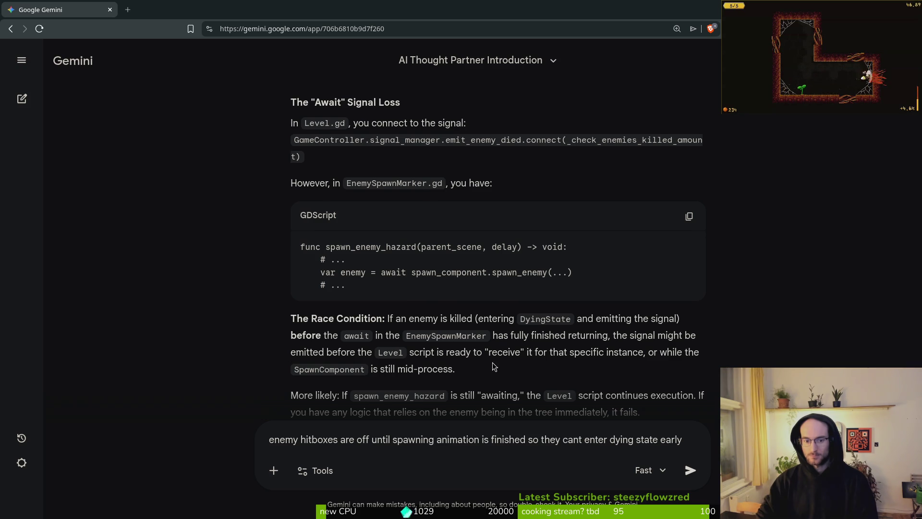
pyautogui.scroll(-3, 492, 361)
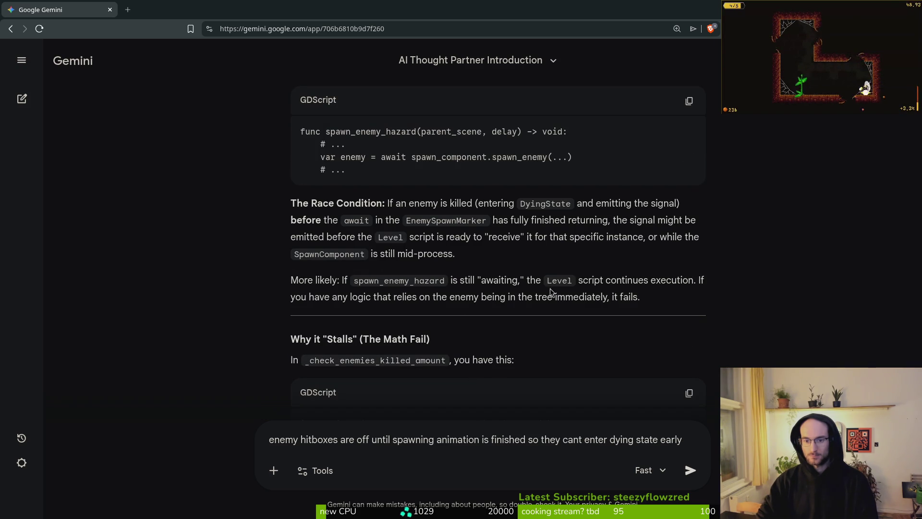
pyautogui.scroll(-2, 481, 334)
pyautogui.press('Return')
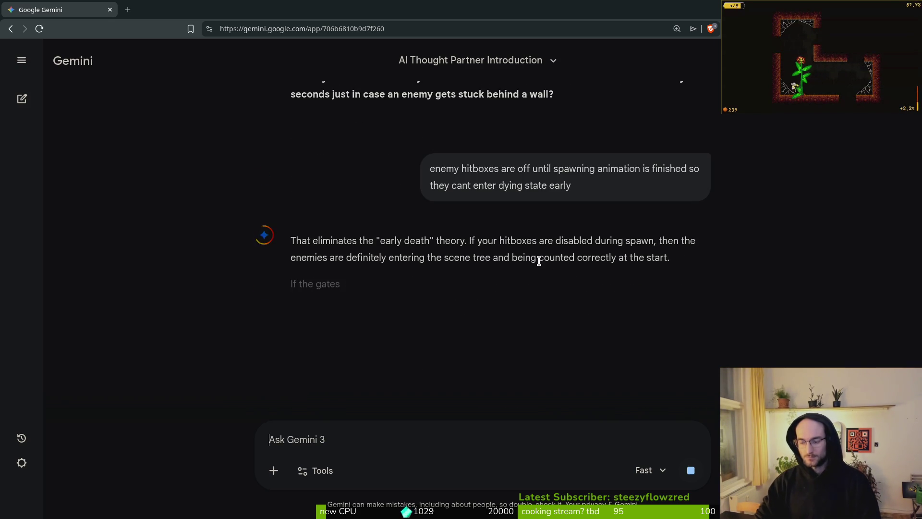
pyautogui.scroll(6, 509, 260)
pyautogui.scroll(3, 509, 260)
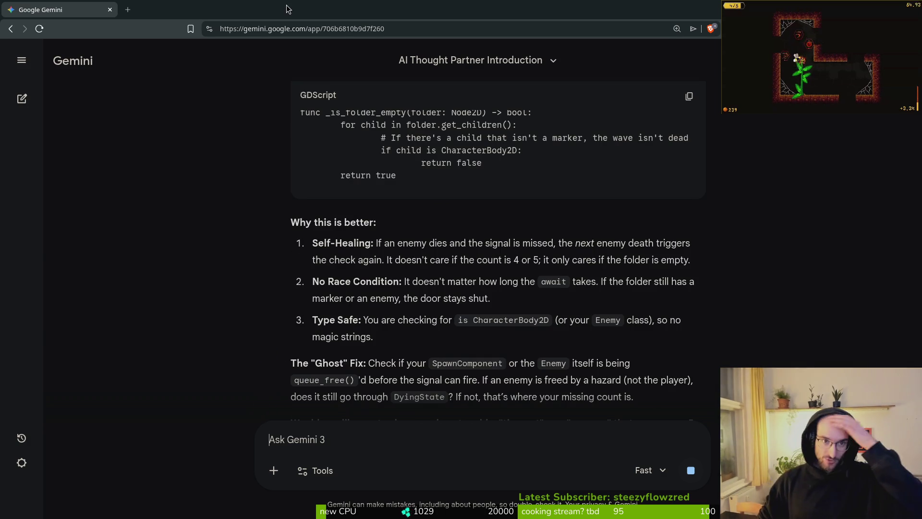
# Quit vim on the game controller script
pyautogui.hotkey('alt', 'Tab')
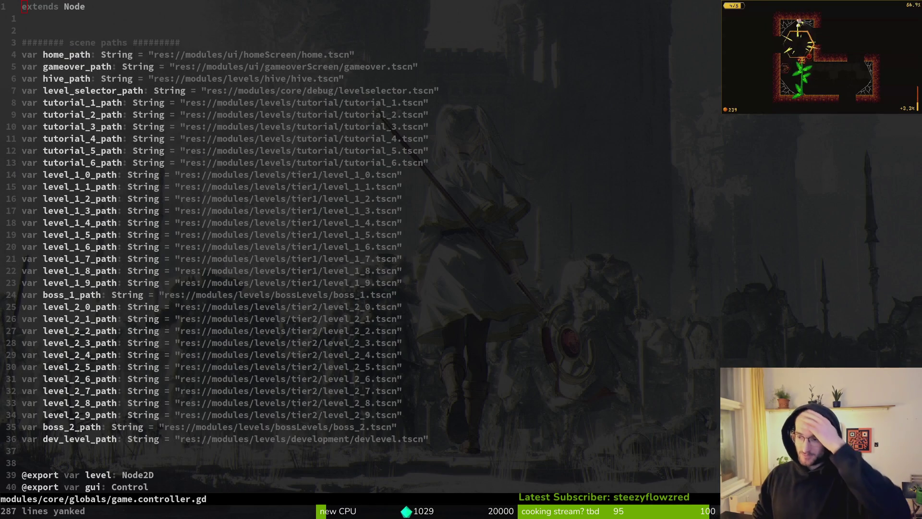
pyautogui.click(581, 240)
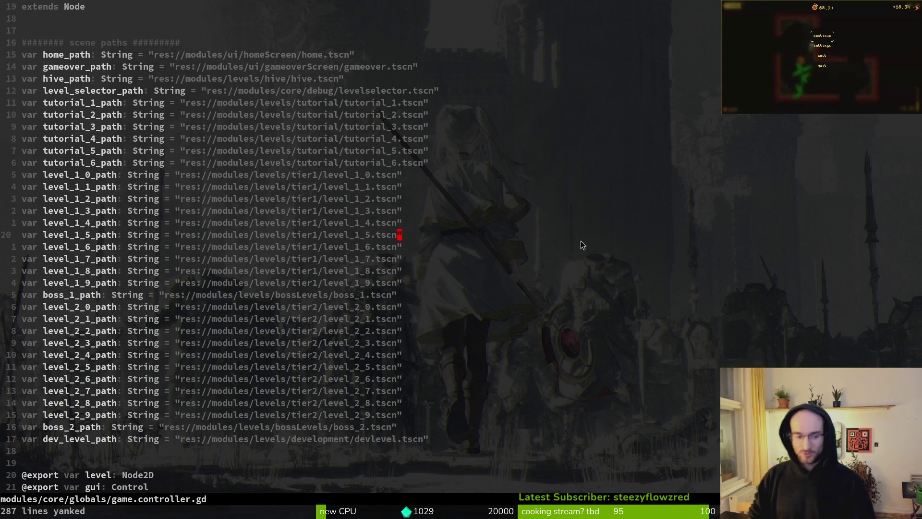
pyautogui.write(':q')
pyautogui.press('Return')
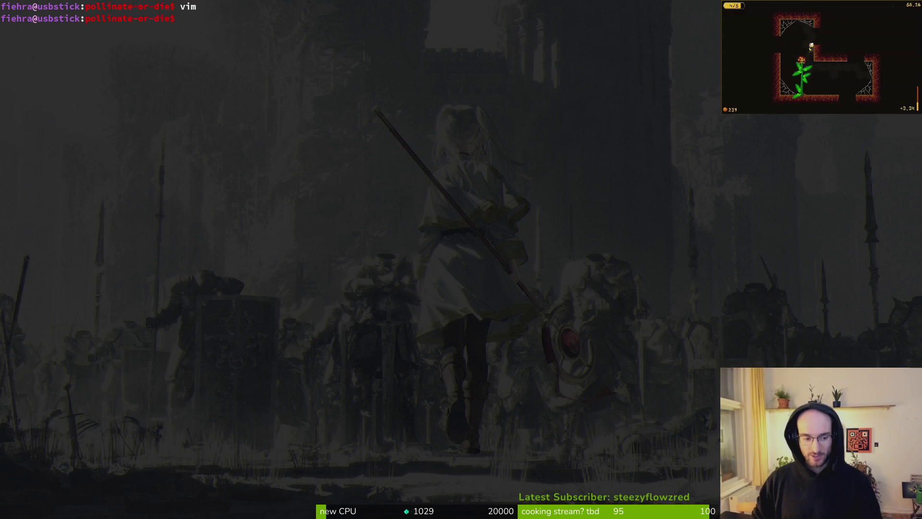
# Read Gemini's _is_folder_empty answer over the terminal, then close the browser window
pyautogui.moveTo(354, 0)
pyautogui.mouseDown()
pyautogui.moveTo(354, 56)
pyautogui.moveTo(356, 42)
pyautogui.mouseUp()
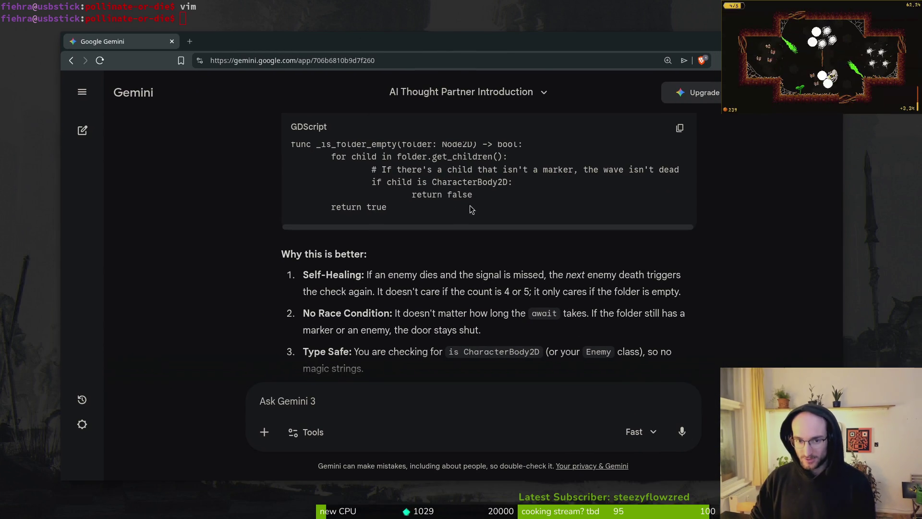
pyautogui.scroll(4, 475, 191)
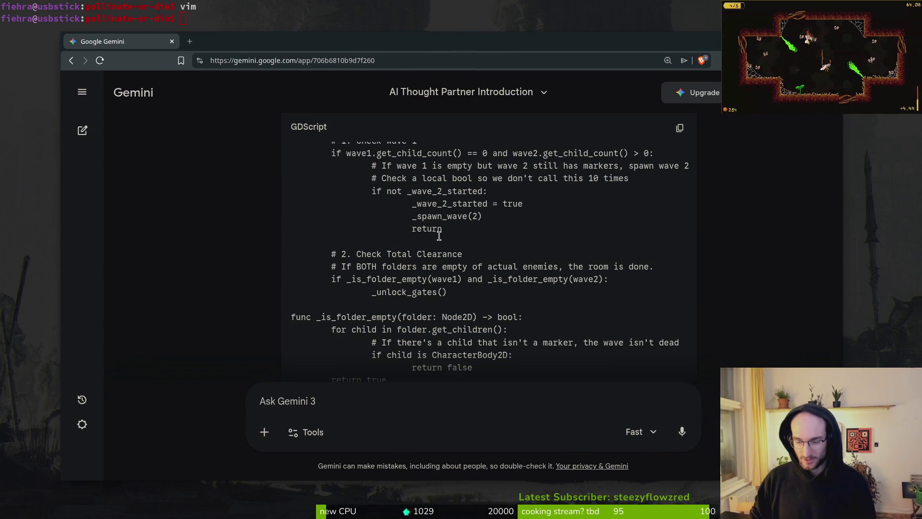
pyautogui.scroll(-6, 470, 258)
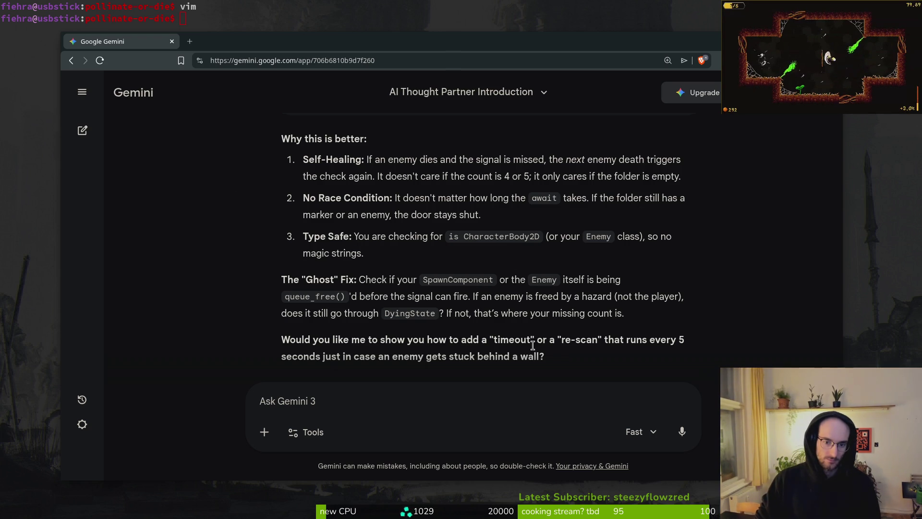
pyautogui.scroll(5, 508, 337)
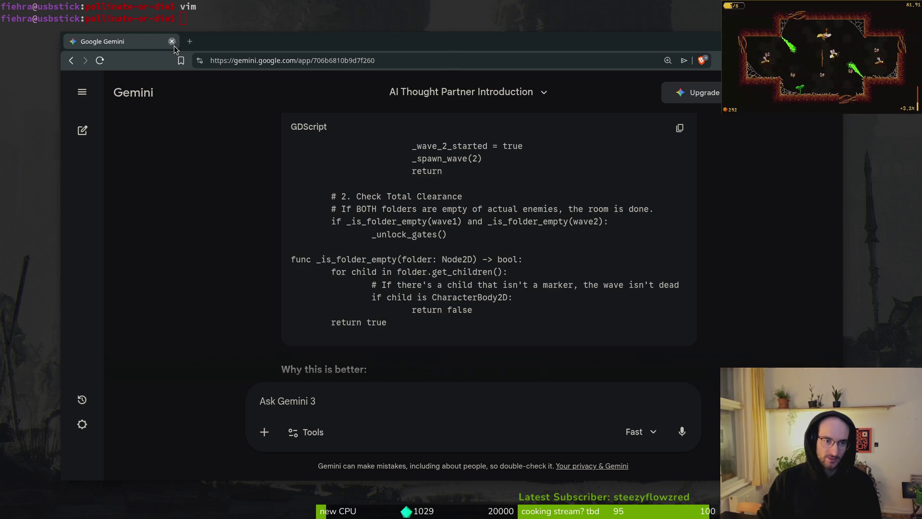
pyautogui.click(173, 44)
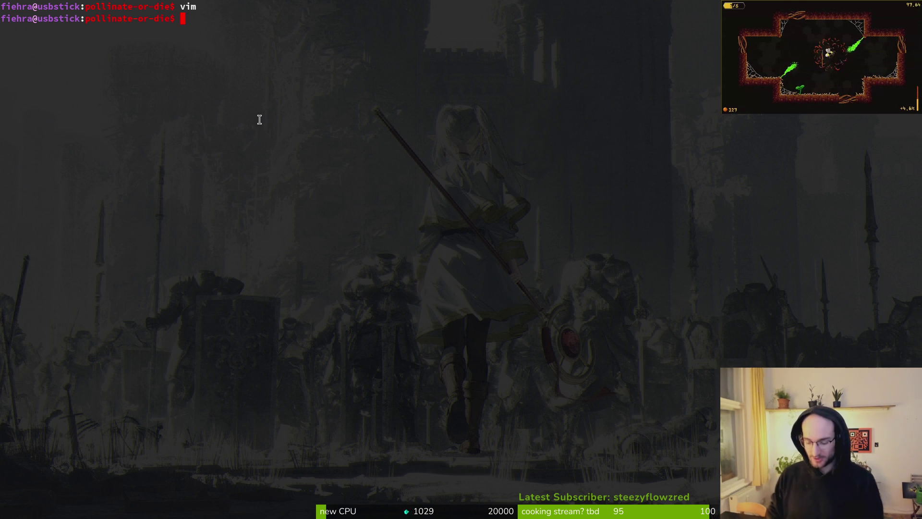
pyautogui.click(108, 18)
# Review repository changes in tig, quit it, and move on to the Aseprite workspace
pyautogui.write('tig')
pyautogui.press('Return')
pyautogui.press('Down')
pyautogui.press('Down')
pyautogui.press('Down')
pyautogui.press('Down')
pyautogui.press('q')
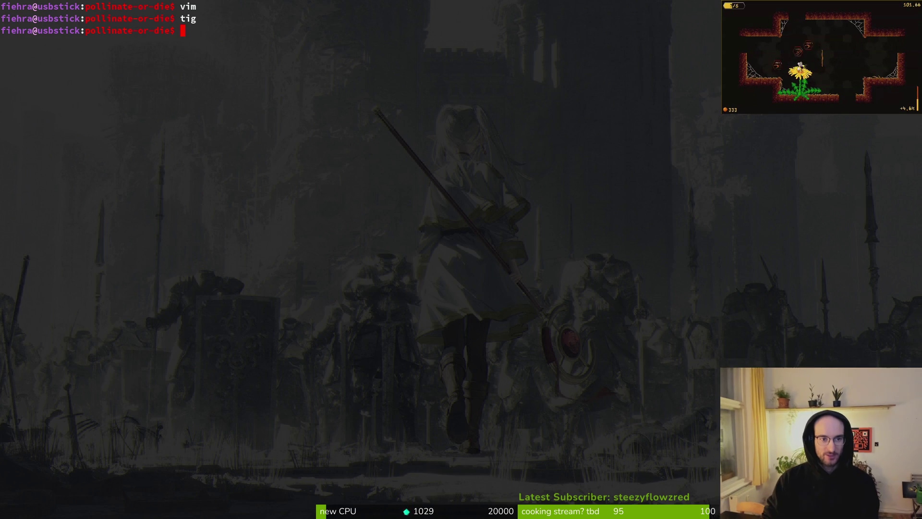
pyautogui.press('super+2')
pyautogui.press('super+3')
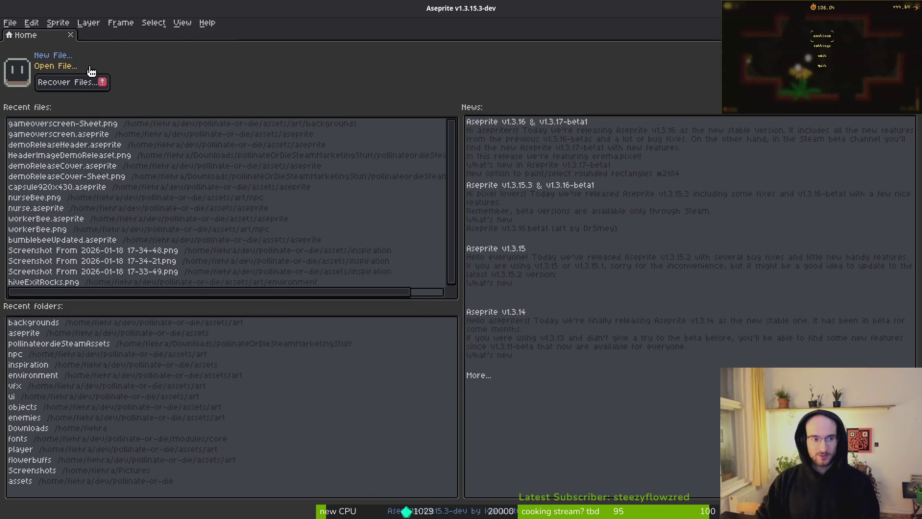
# Open gateUpdated.aseprite from the assets/aseprite folder
pyautogui.click(60, 66)
pyautogui.click(46, 43)
pyautogui.click(46, 42)
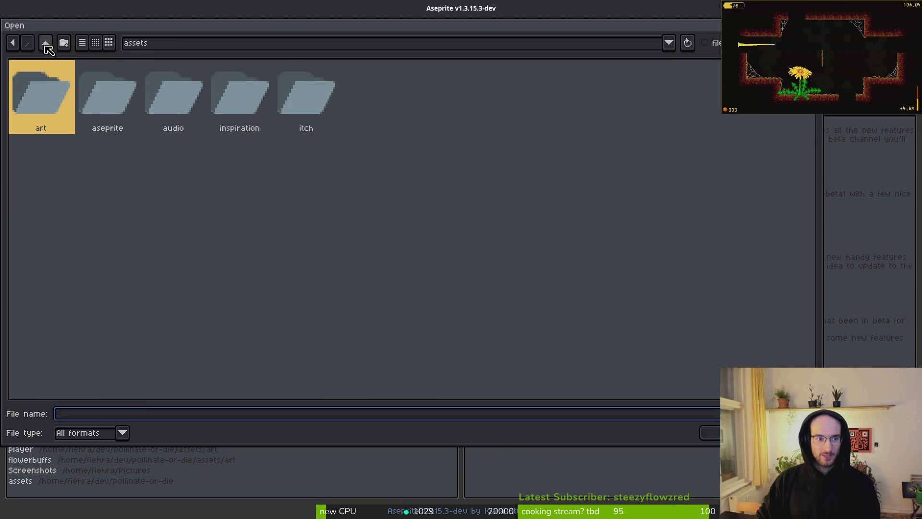
pyautogui.click(46, 43)
pyautogui.doubleClick(110, 113)
pyautogui.doubleClick(101, 94)
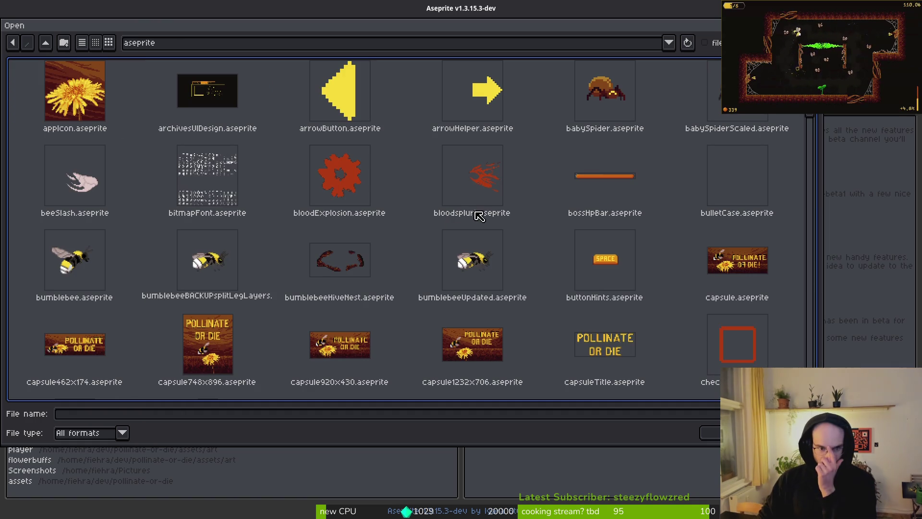
pyautogui.scroll(-5, 464, 211)
pyautogui.scroll(-2, 466, 210)
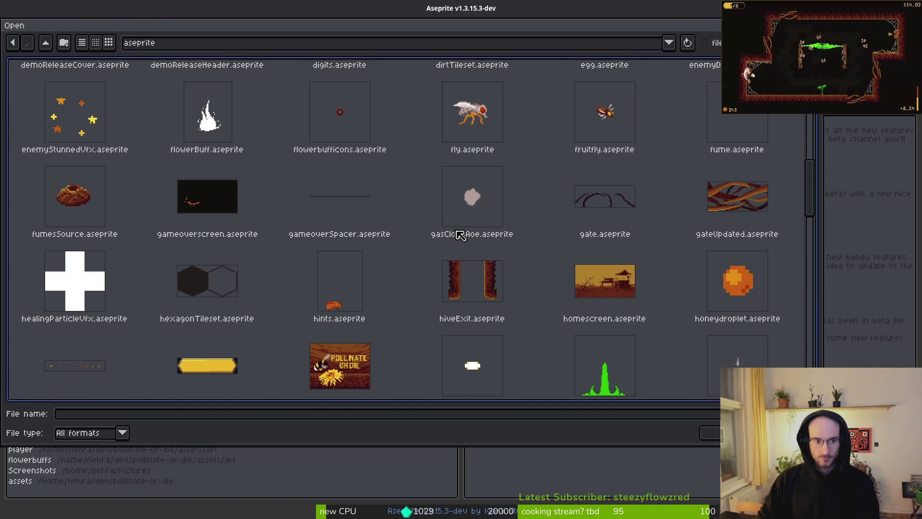
pyautogui.doubleClick(742, 205)
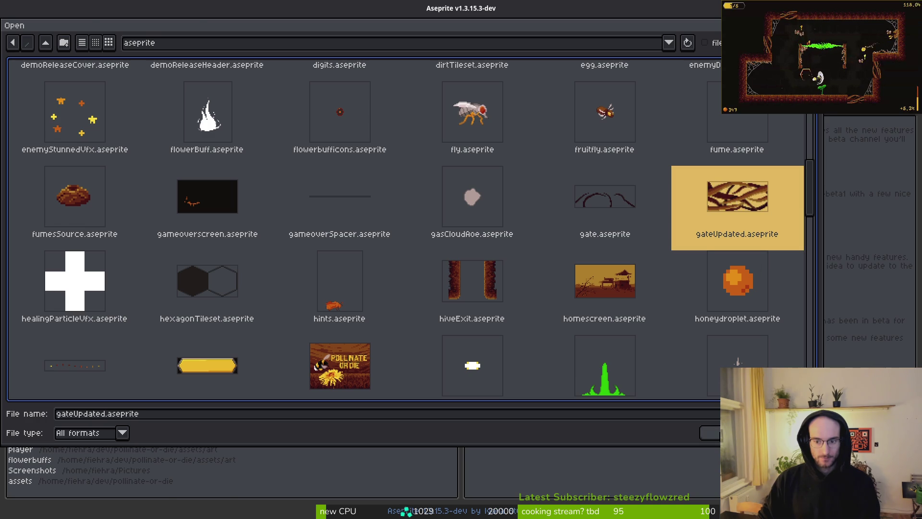
# Widen the canvas from 64 to 128 pixels via Canvas Size
pyautogui.scroll(2, 544, 215)
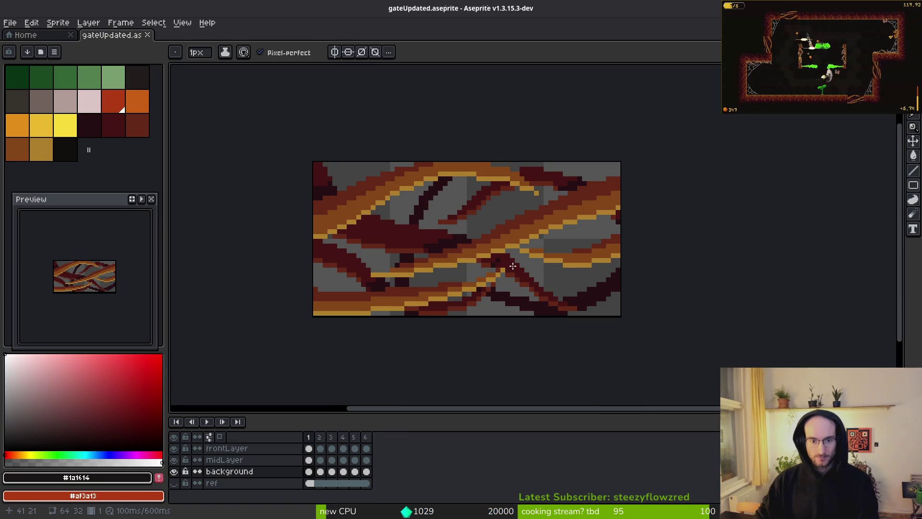
pyautogui.scroll(-4, 476, 223)
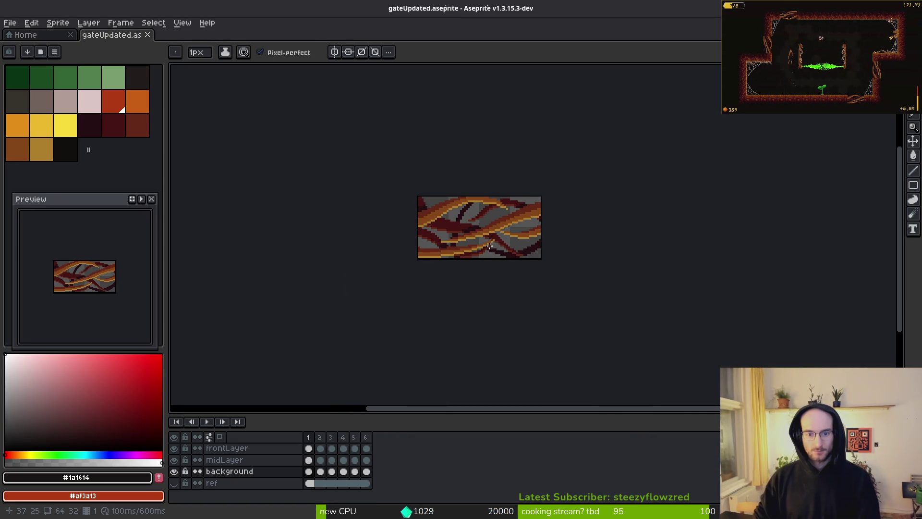
pyautogui.hotkey('ctrl', 'alt', 'c')
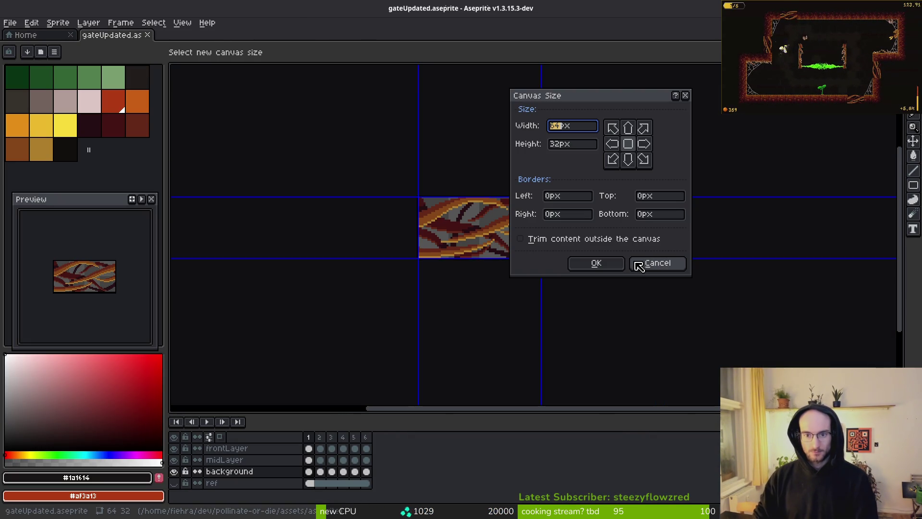
pyautogui.write('128')
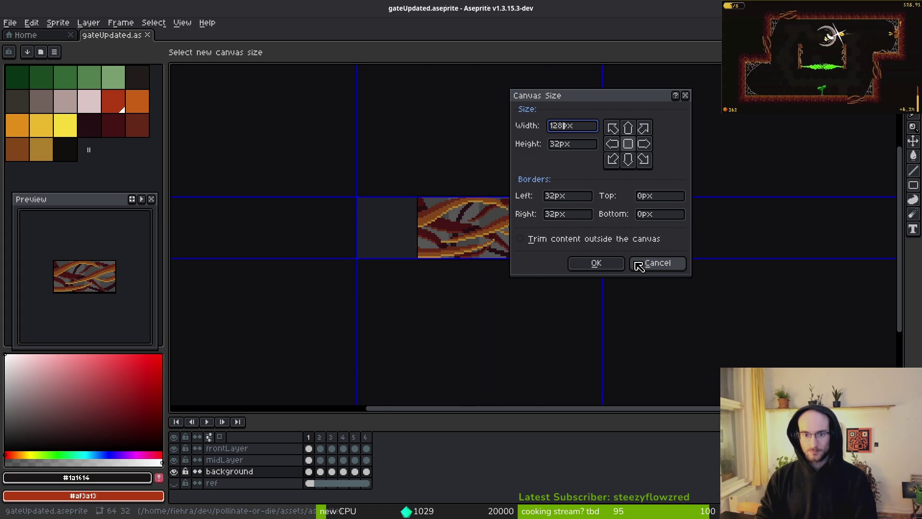
pyautogui.press('Return')
pyautogui.hotkey('ctrl', 'z')
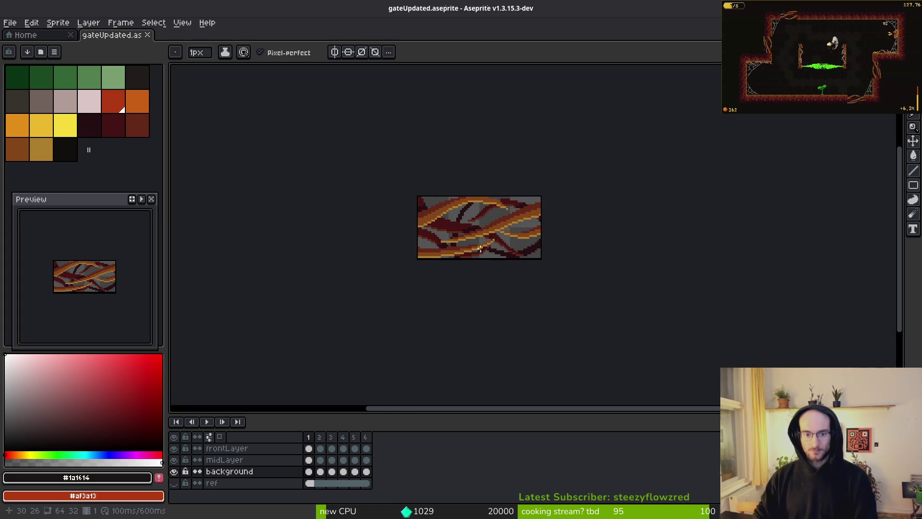
pyautogui.hotkey('ctrl', 'alt', 'c')
pyautogui.write('128')
pyautogui.press('Return')
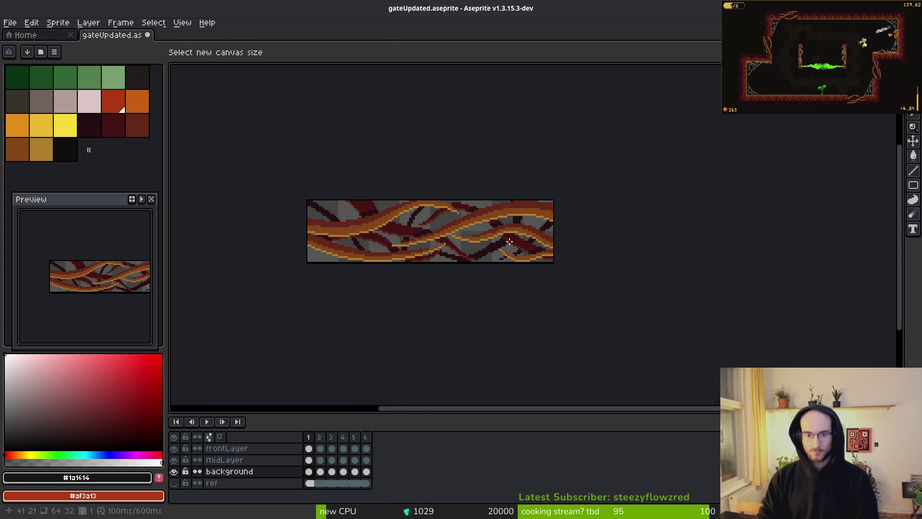
# Compare the 128 px canvas against the original by undoing and redoing the widening
pyautogui.scroll(-3, 485, 239)
pyautogui.scroll(5, 464, 238)
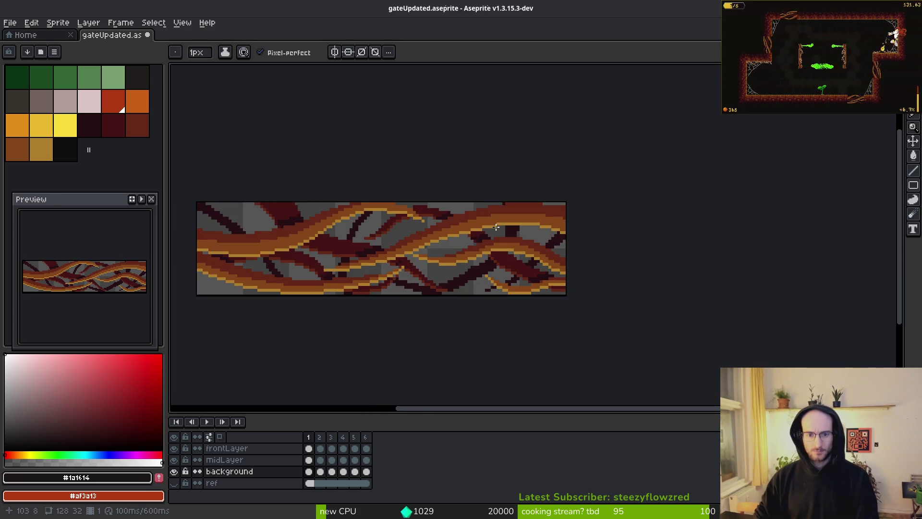
pyautogui.moveTo(411, 251); pyautogui.dragTo(516, 234)
pyautogui.scroll(2, 516, 235)
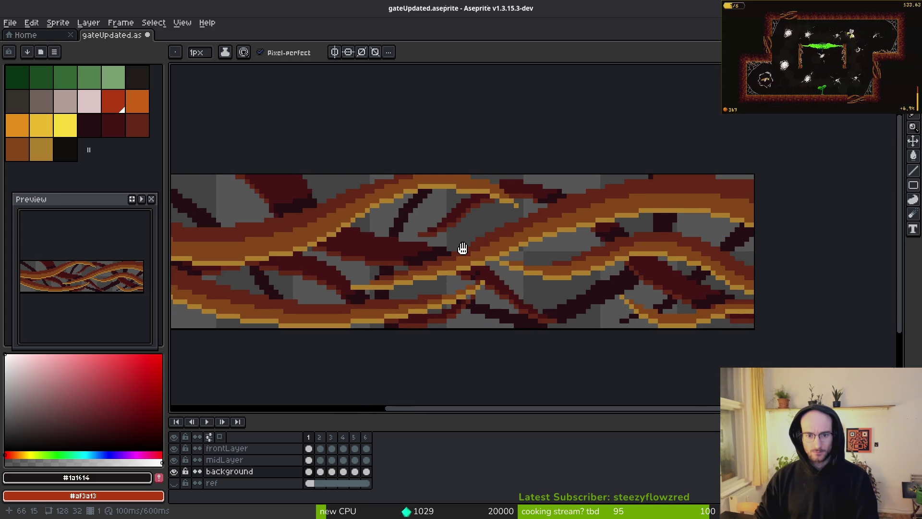
pyautogui.moveTo(458, 247); pyautogui.dragTo(575, 247)
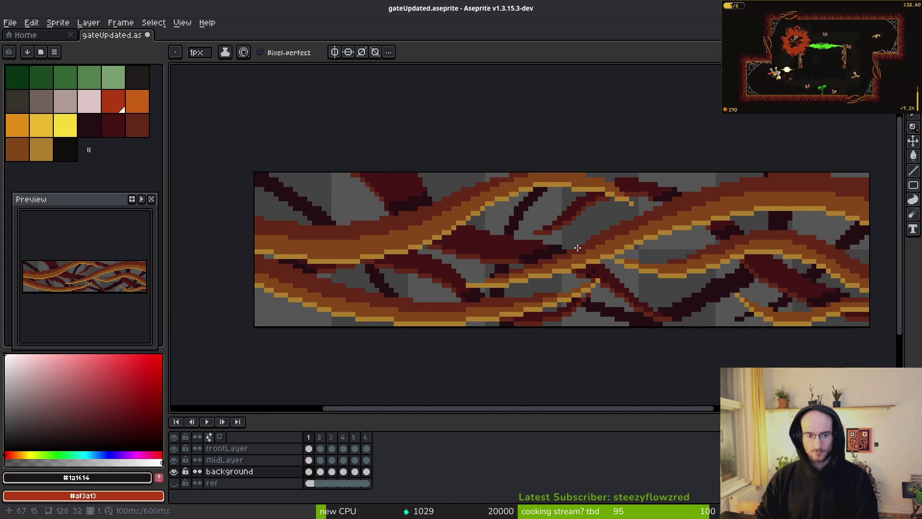
pyautogui.hotkey('ctrl', 'z')
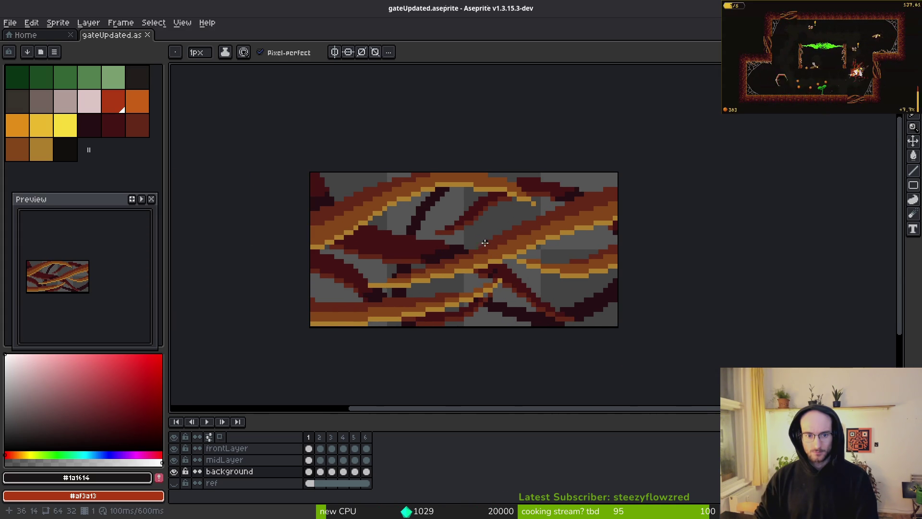
pyautogui.hotkey('ctrl', 'y')
pyautogui.scroll(-2, 563, 245)
pyautogui.hotkey('ctrl', 'z')
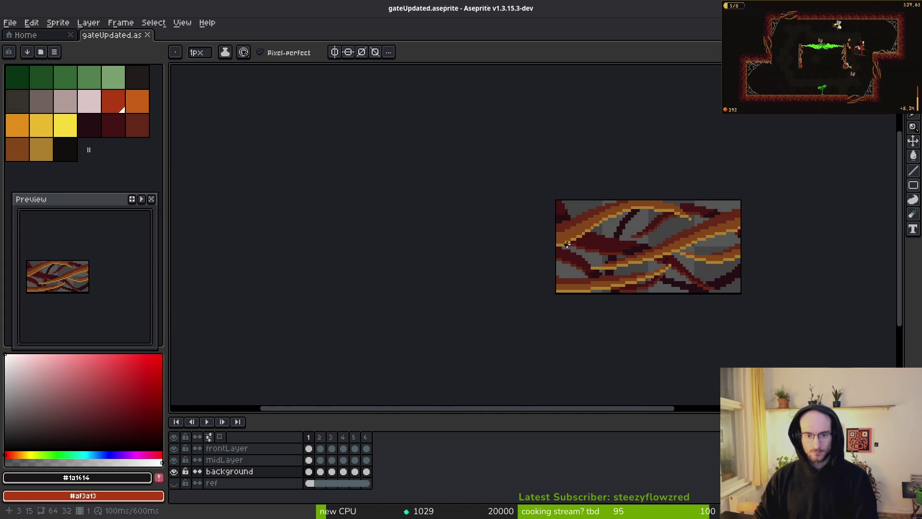
pyautogui.hotkey('ctrl', 'y')
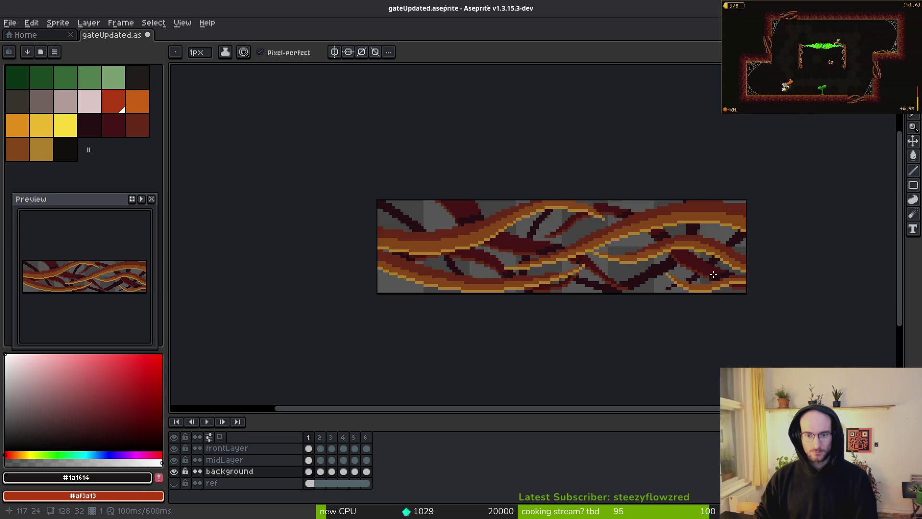
pyautogui.scroll(-4, 711, 278)
pyautogui.scroll(3, 702, 291)
pyautogui.scroll(-3, 691, 294)
pyautogui.moveTo(685, 296); pyautogui.dragTo(621, 288)
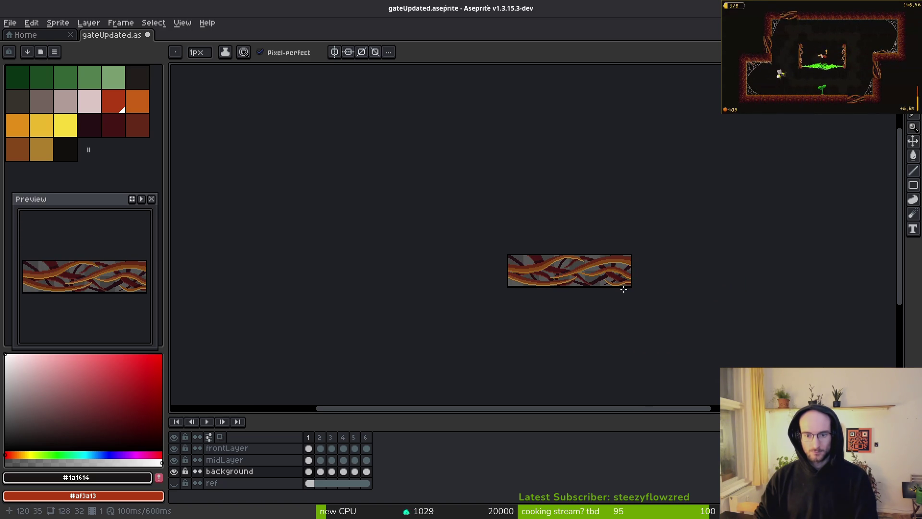
pyautogui.scroll(-1, 624, 289)
pyautogui.scroll(5, 619, 289)
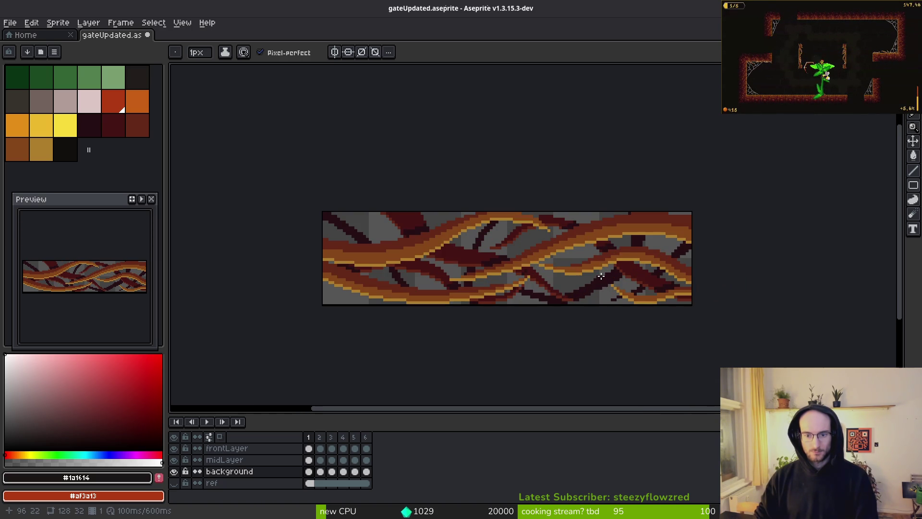
# Open dirtTileset.aseprite from the Home tab in a second tab and zoom into its tiles
pyautogui.click(46, 36)
pyautogui.click(55, 66)
pyautogui.scroll(-5, 290, 212)
pyautogui.scroll(2, 290, 212)
pyautogui.scroll(-5, 290, 211)
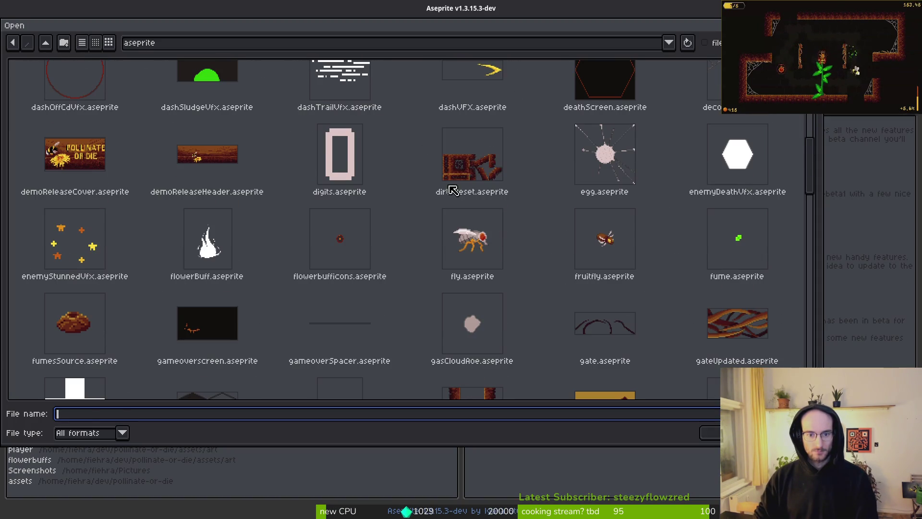
pyautogui.click(449, 204)
pyautogui.click(711, 432)
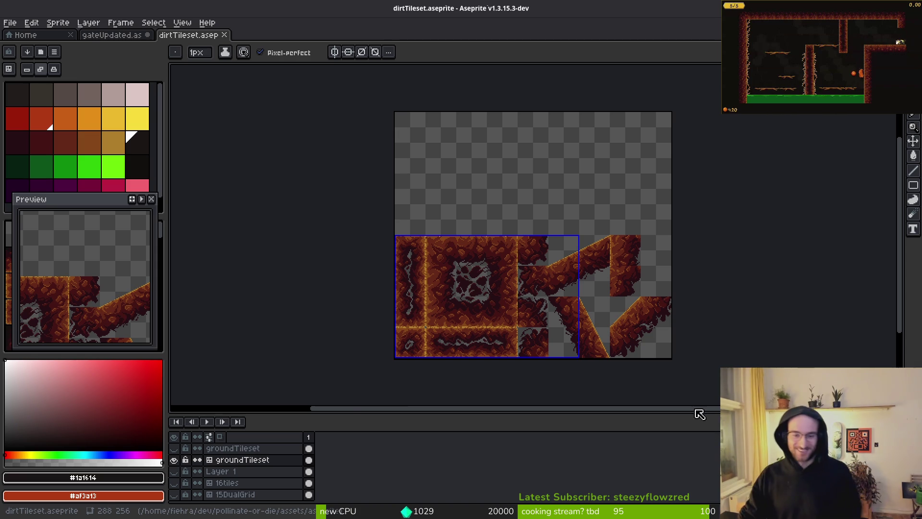
pyautogui.scroll(1, 567, 307)
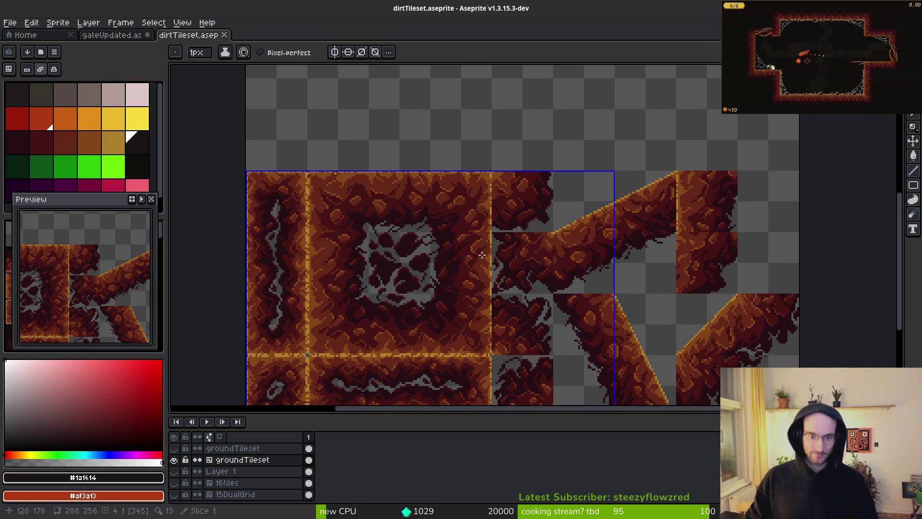
pyautogui.scroll(2, 500, 268)
# Marquee-select a 32×32 dirt square in dirtTileset and paste it into gateUpdated
pyautogui.press('m')
pyautogui.moveTo(550, 192)
pyautogui.mouseDown()
pyautogui.moveTo(457, 304)
pyautogui.moveTo(412, 344)
pyautogui.moveTo(398, 340)
pyautogui.mouseUp()
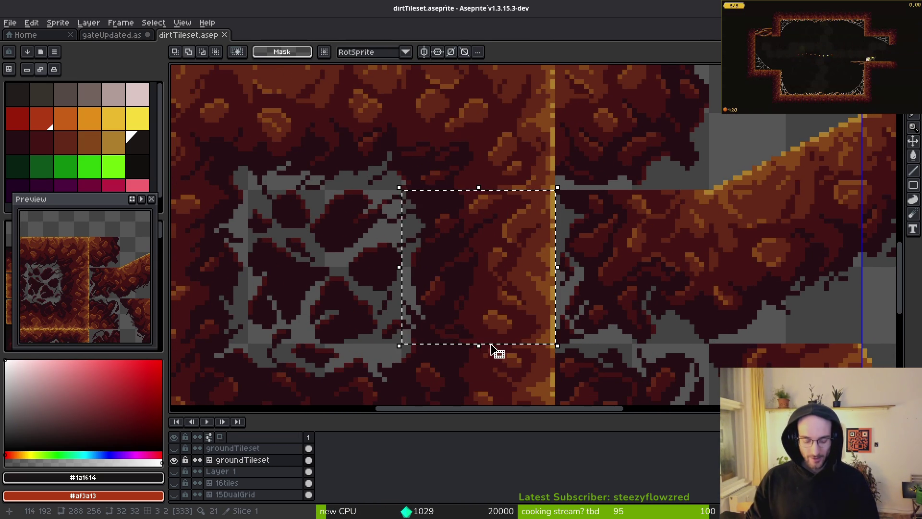
pyautogui.click(113, 35)
pyautogui.hotkey('ctrl', 'v')
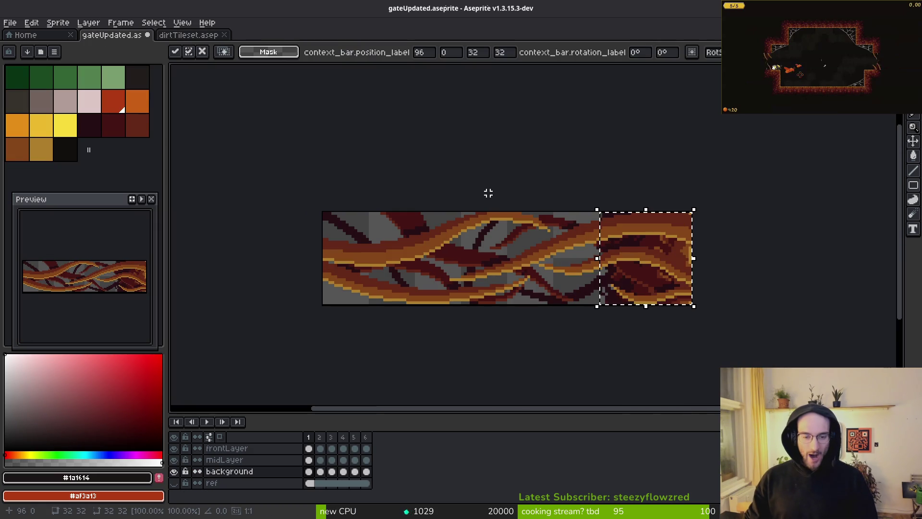
pyautogui.press('Return')
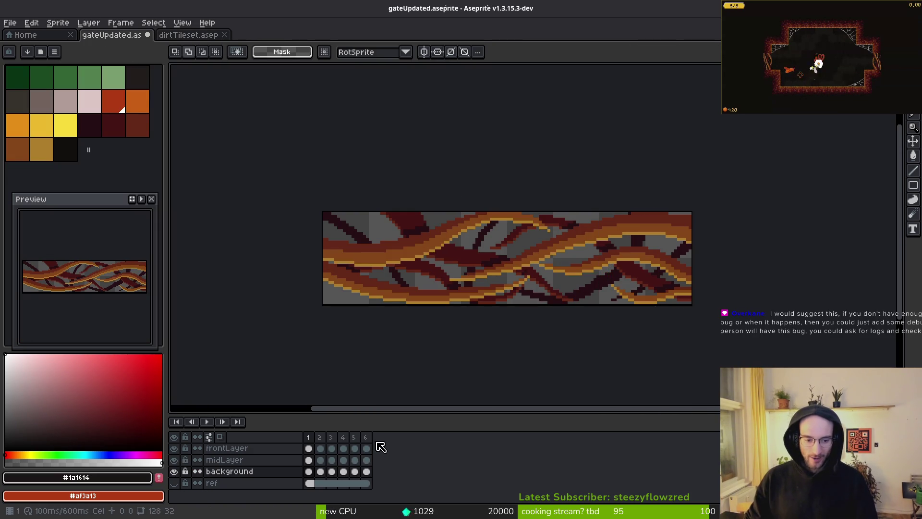
# Add a new top layer, paste the dirt square onto it, and rotate it 90° counter-clockwise
pyautogui.hotkey('shift', 'n')
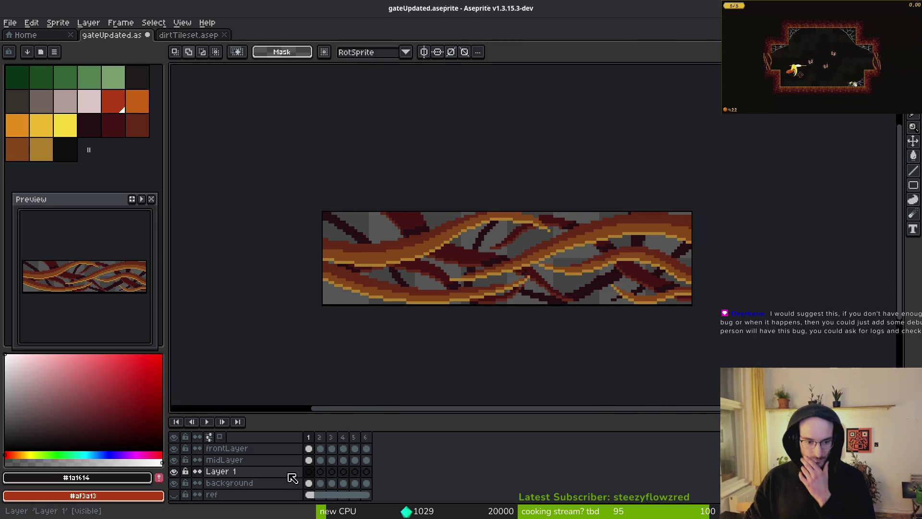
pyautogui.moveTo(289, 476)
pyautogui.mouseDown()
pyautogui.moveTo(303, 447)
pyautogui.moveTo(315, 450)
pyautogui.mouseUp()
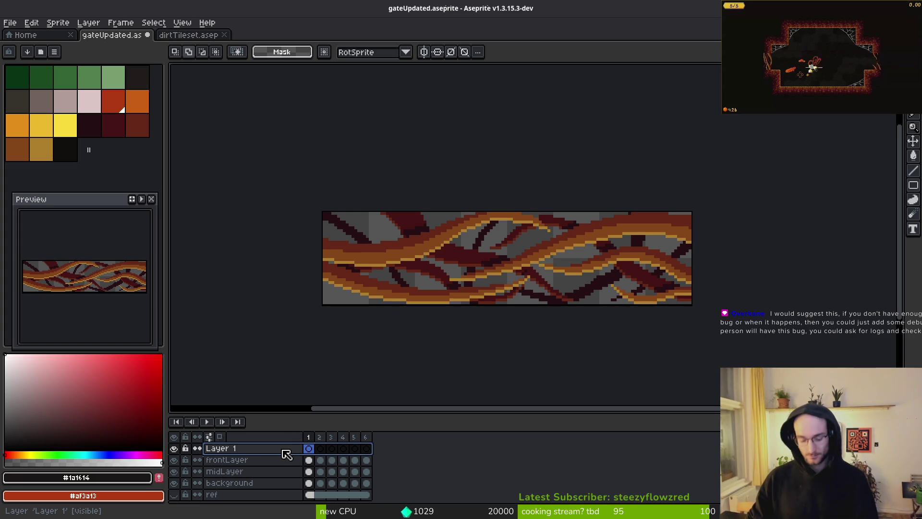
pyautogui.hotkey('ctrl', 'v')
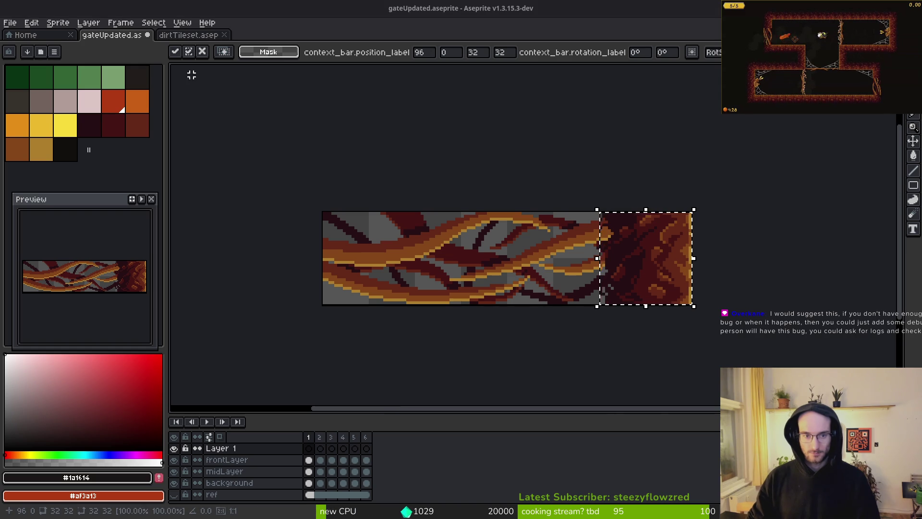
pyautogui.click(31, 23)
pyautogui.moveTo(70, 170)
pyautogui.click(221, 185)
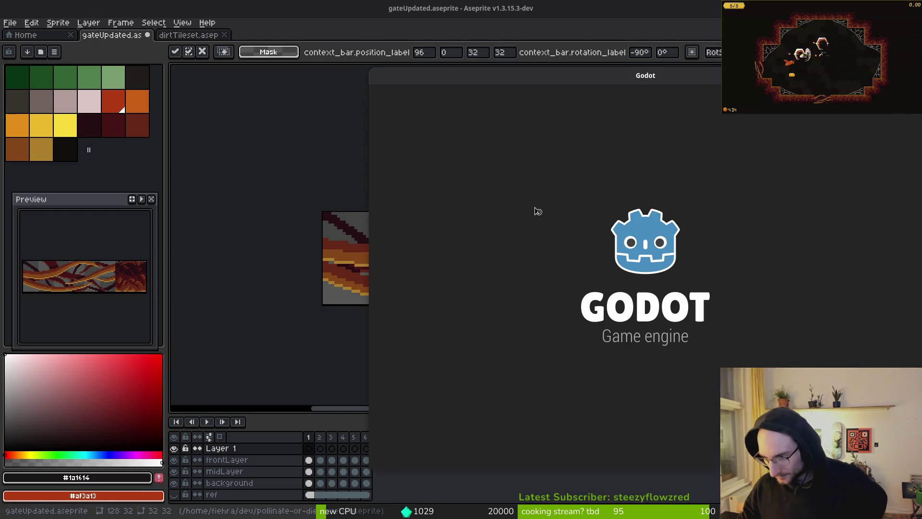
# Centre the Godot Project Manager and open the pollinateOrDie project in the editor
pyautogui.moveTo(336, 43)
pyautogui.mouseDown()
pyautogui.moveTo(282, 42)
pyautogui.moveTo(407, 48)
pyautogui.mouseUp()
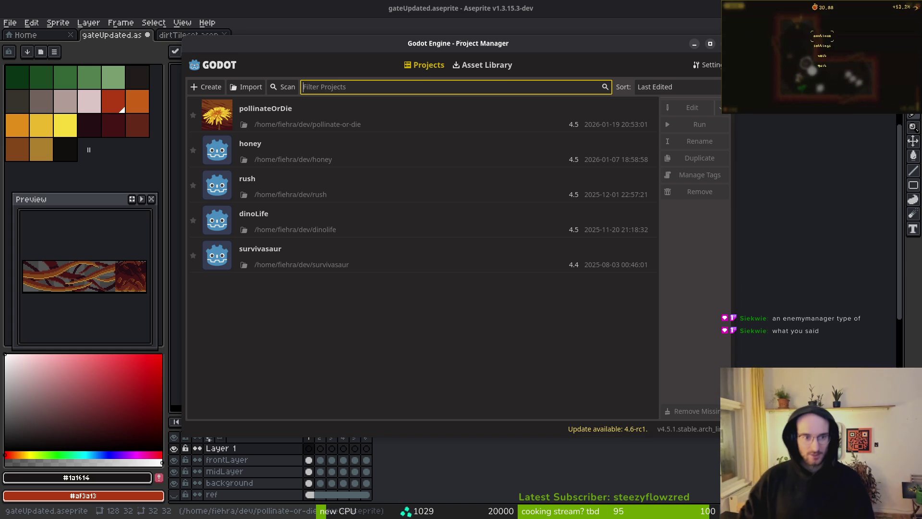
pyautogui.doubleClick(267, 117)
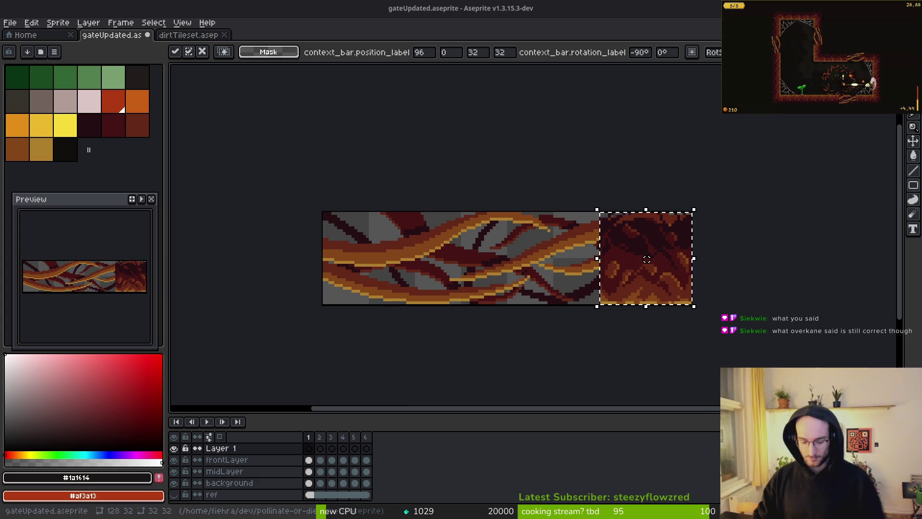
pyautogui.hotkey('alt', 'Tab')
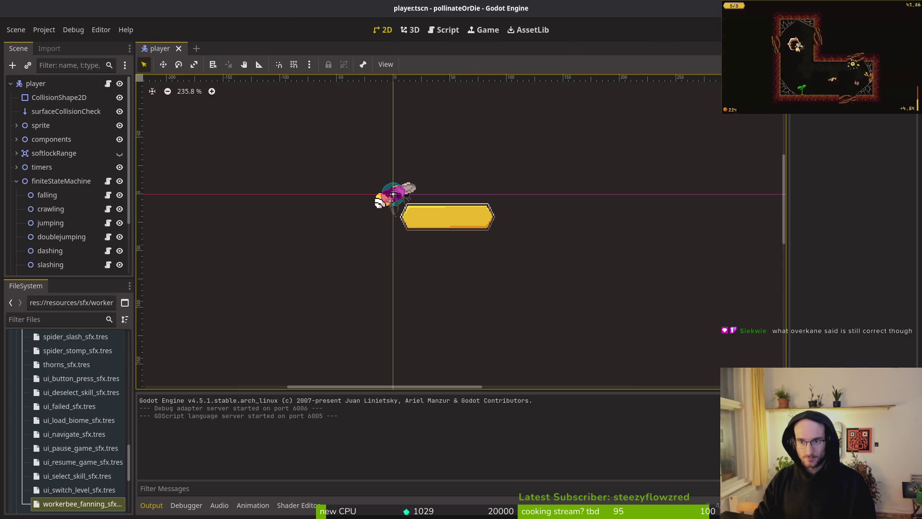
pyautogui.press('F5')
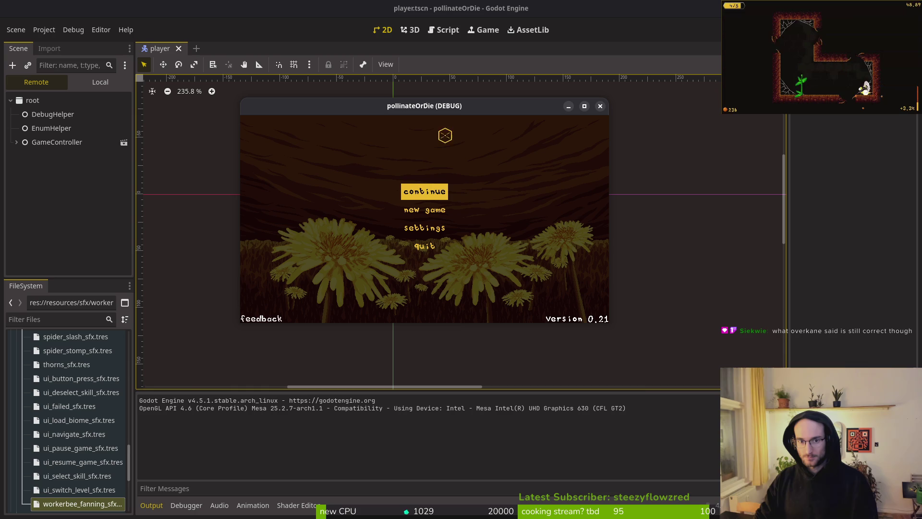
pyautogui.click(425, 193)
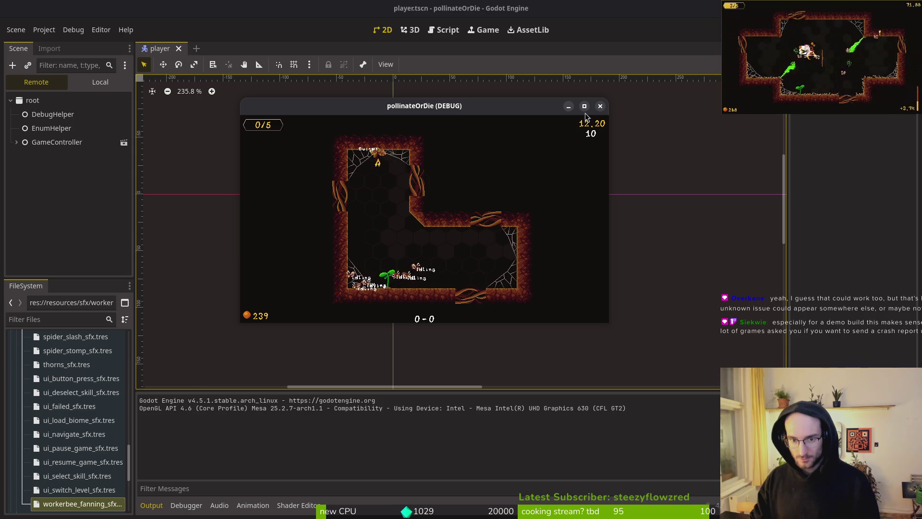
pyautogui.click(600, 106)
pyautogui.hotkey('alt', 'Tab')
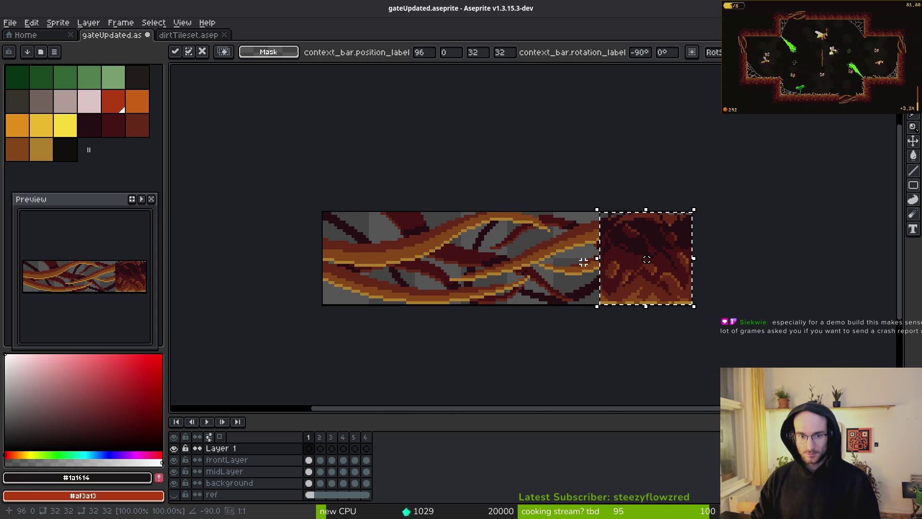
# Run the pollinateOrDie game from Godot with F5
pyautogui.hotkey('alt', 'Tab')
pyautogui.press('F5')
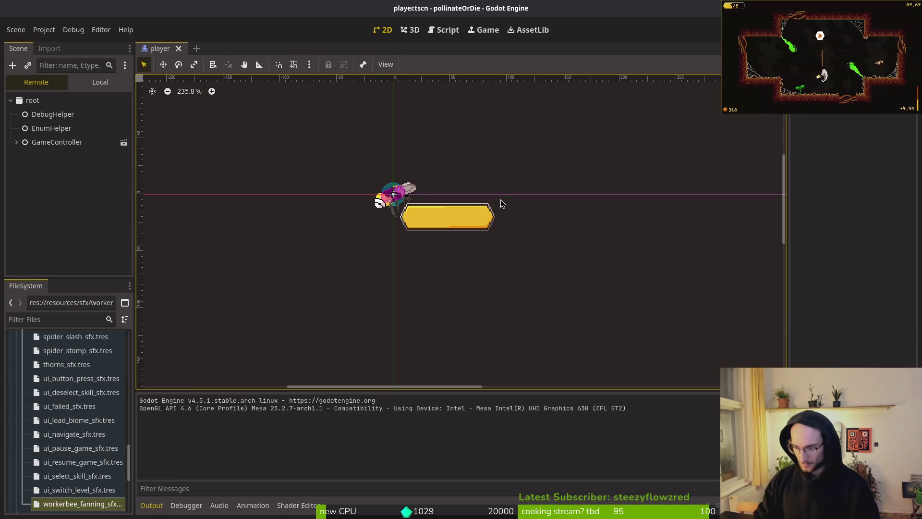
pyautogui.hotkey('alt', 'Tab')
pyautogui.hotkey('alt', 'Tab')
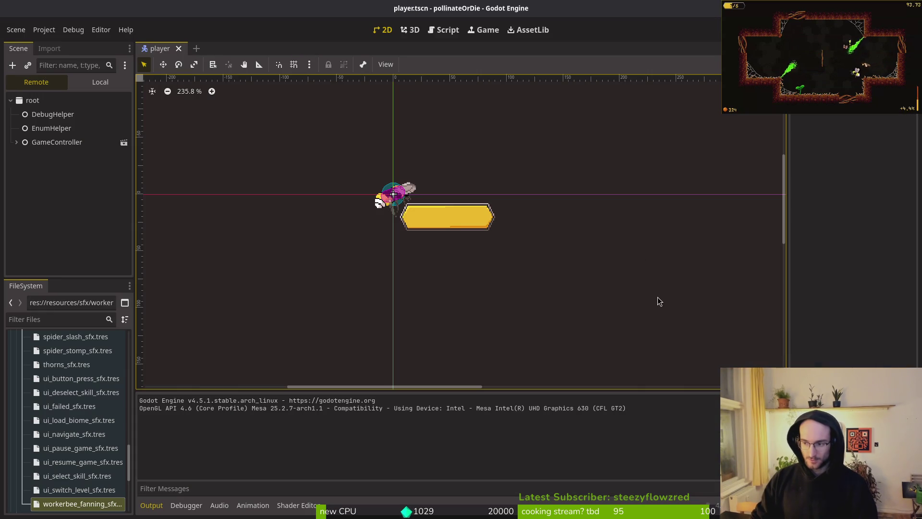
pyautogui.hotkey('alt', 'Tab')
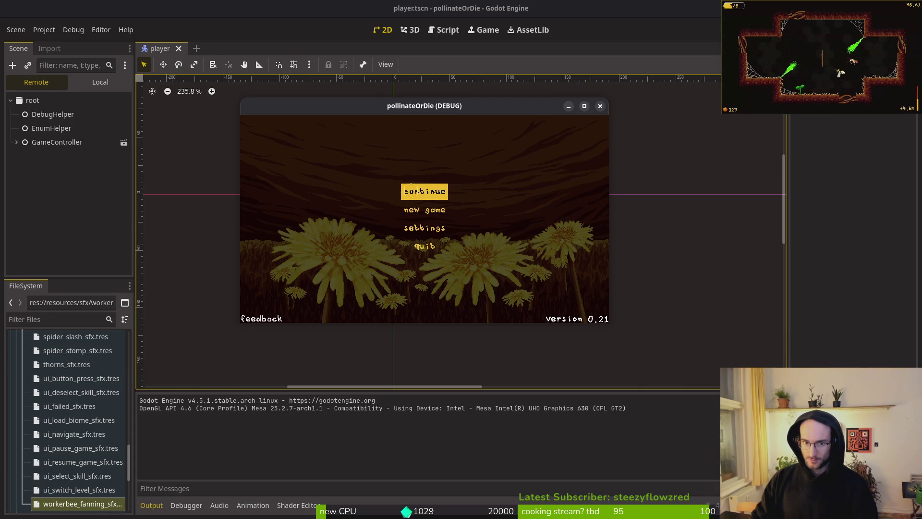
# Continue the saved game into the next level, pause and resume, then return to Aseprite
pyautogui.click(412, 188)
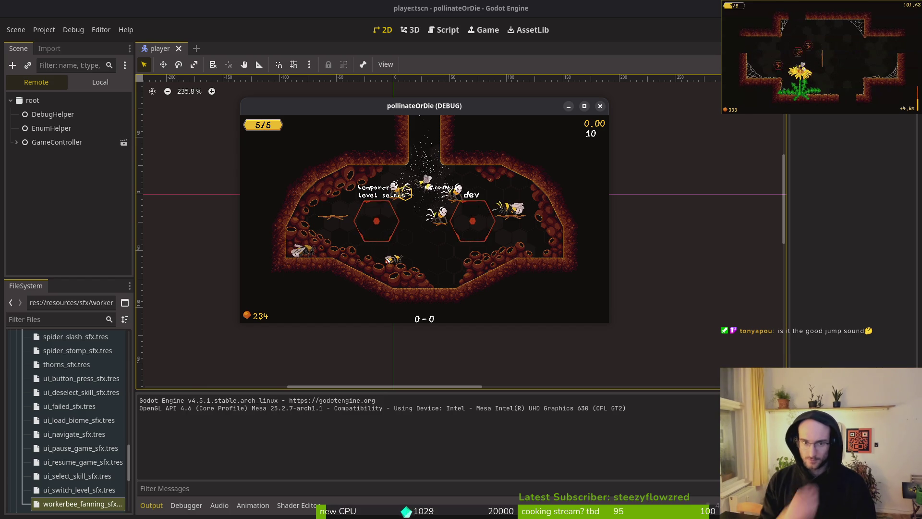
pyautogui.click(406, 193)
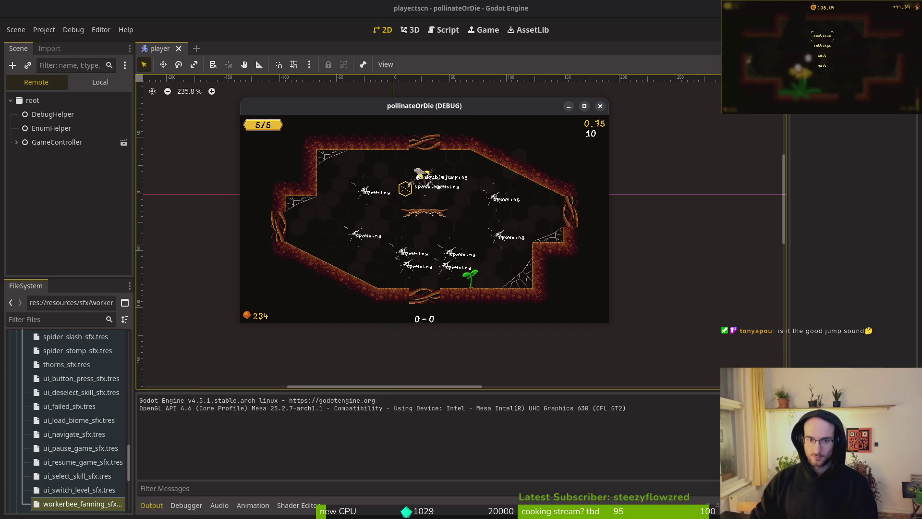
pyautogui.press('Escape')
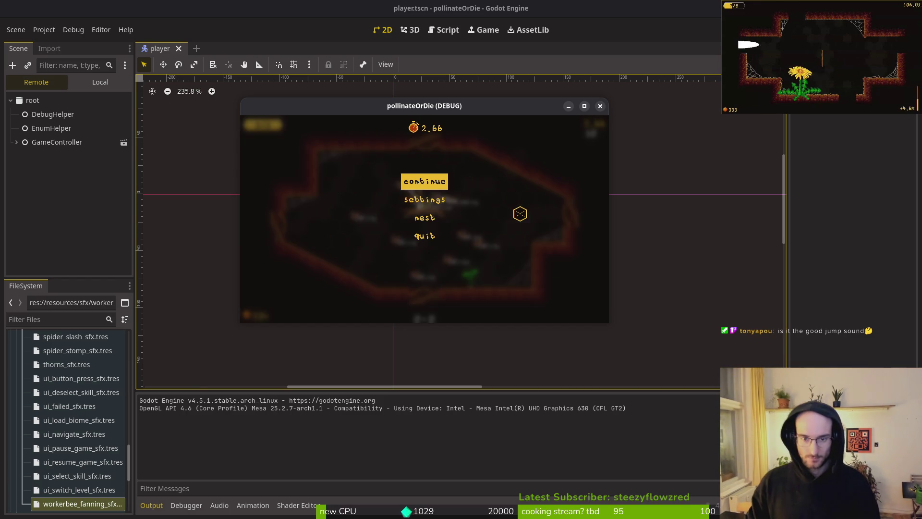
pyautogui.click(421, 181)
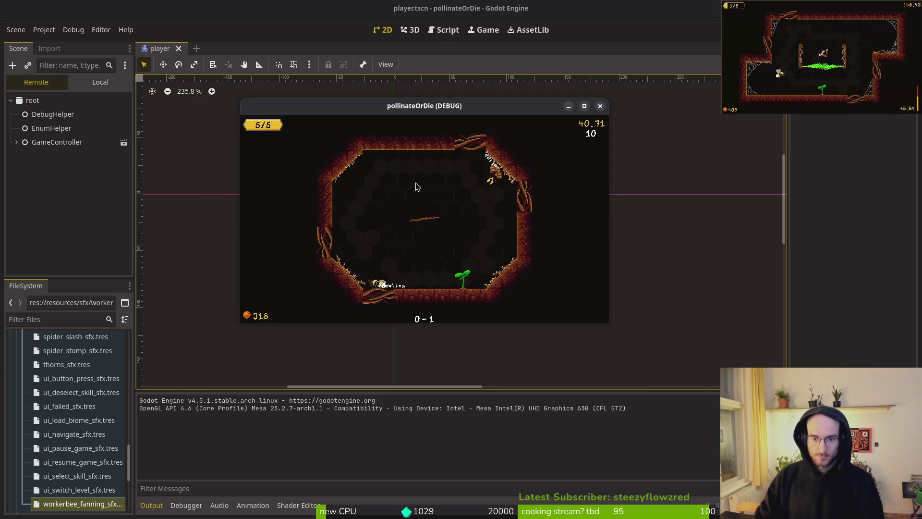
pyautogui.hotkey('alt', 'Tab')
pyautogui.hotkey('alt', 'Tab')
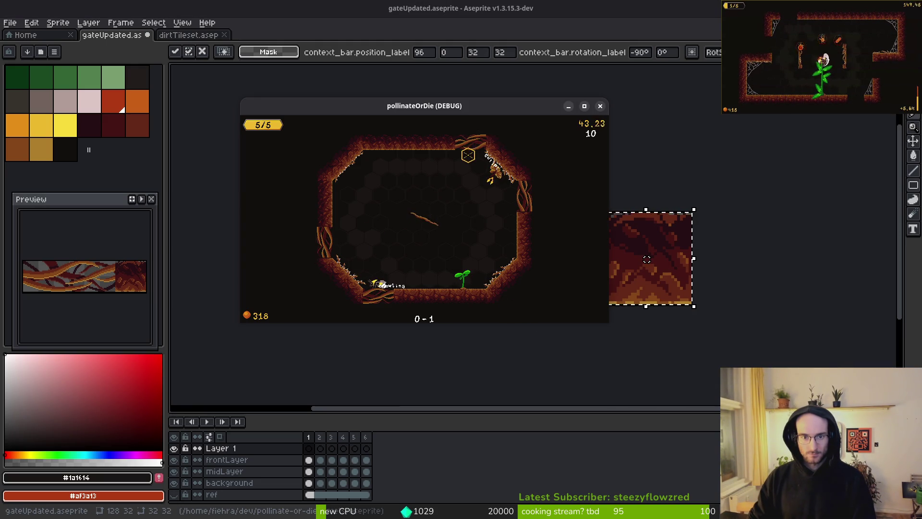
# Back in Aseprite, flip the pasted dirt square vertically and apply it
pyautogui.hotkey('alt', 'Tab')
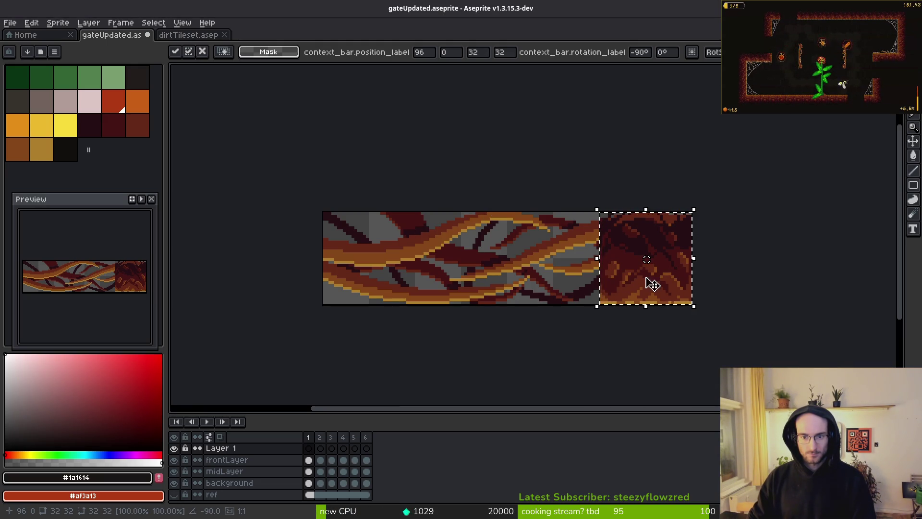
pyautogui.hotkey('shift', 'h')
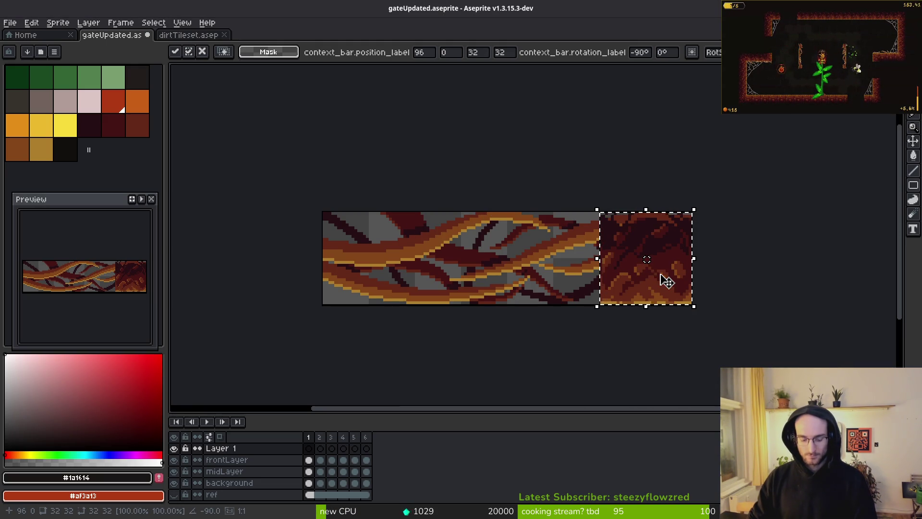
pyautogui.hotkey('shift', 'h')
pyautogui.hotkey('shift', 'h')
pyautogui.hotkey('shift', 'h')
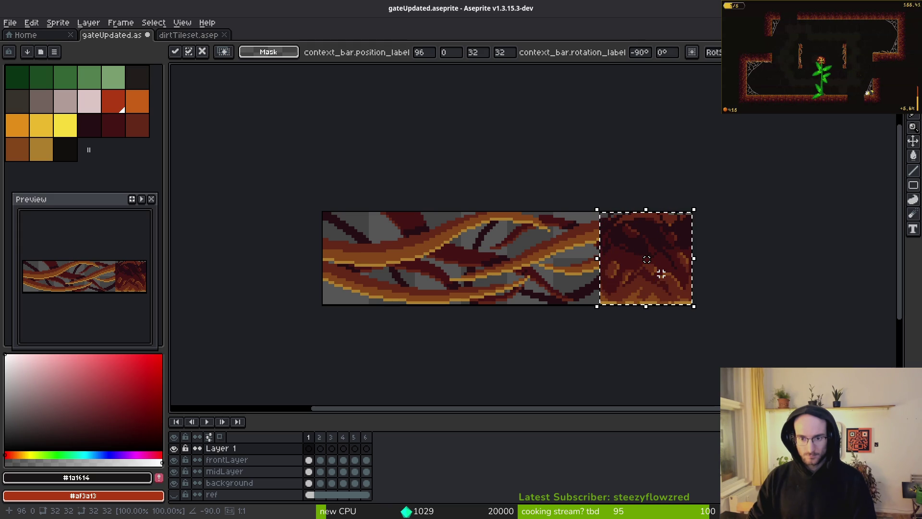
pyautogui.hotkey('shift', 'v')
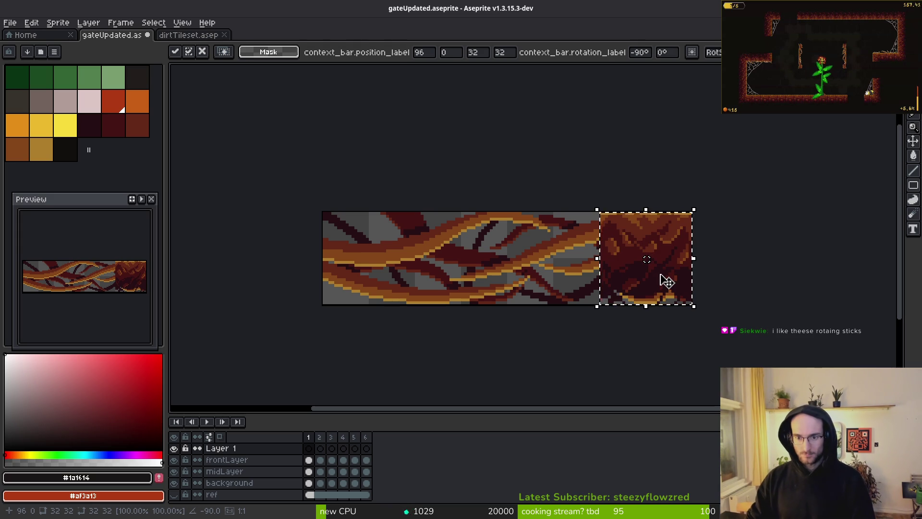
pyautogui.press('Return')
# Copy the right-end dirt cap to the sprite's left end, save, then show all windows
pyautogui.scroll(2, 630, 219)
pyautogui.scroll(-1, 608, 231)
pyautogui.moveTo(581, 218)
pyautogui.mouseDown()
pyautogui.moveTo(572, 340)
pyautogui.moveTo(707, 322)
pyautogui.mouseUp()
pyautogui.moveTo(610, 269)
pyautogui.keyDown('ctrl'); pyautogui.mouseDown()
pyautogui.moveTo(276, 262)
pyautogui.moveTo(284, 280)
pyautogui.mouseUp(); pyautogui.keyUp('ctrl')
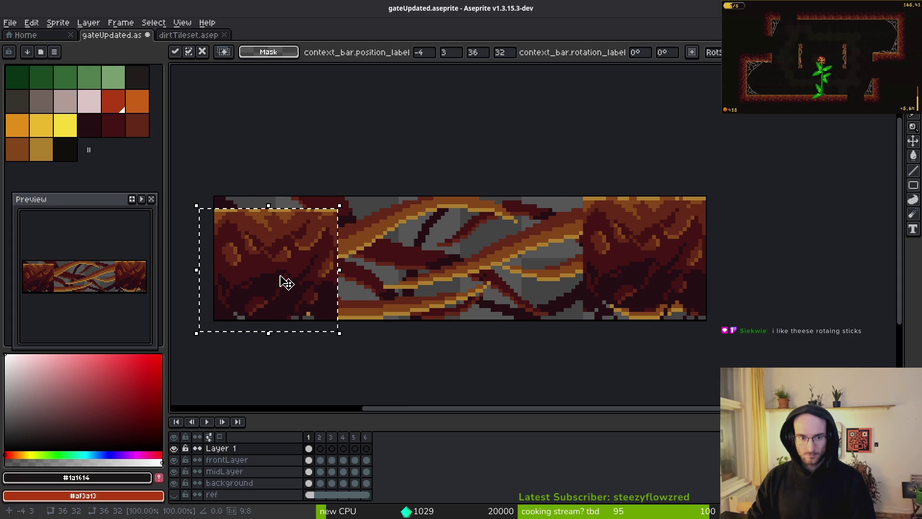
pyautogui.hotkey('ctrl', 'd')
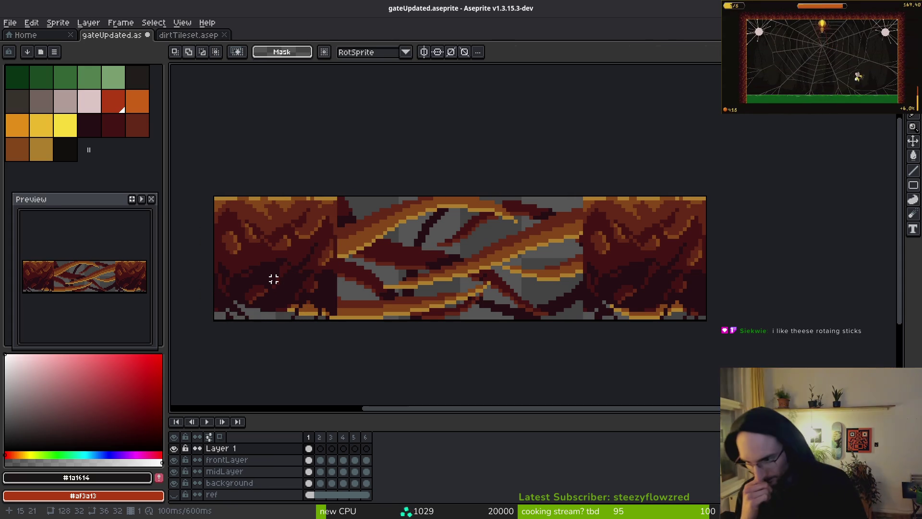
pyautogui.hotkey('ctrl', 's')
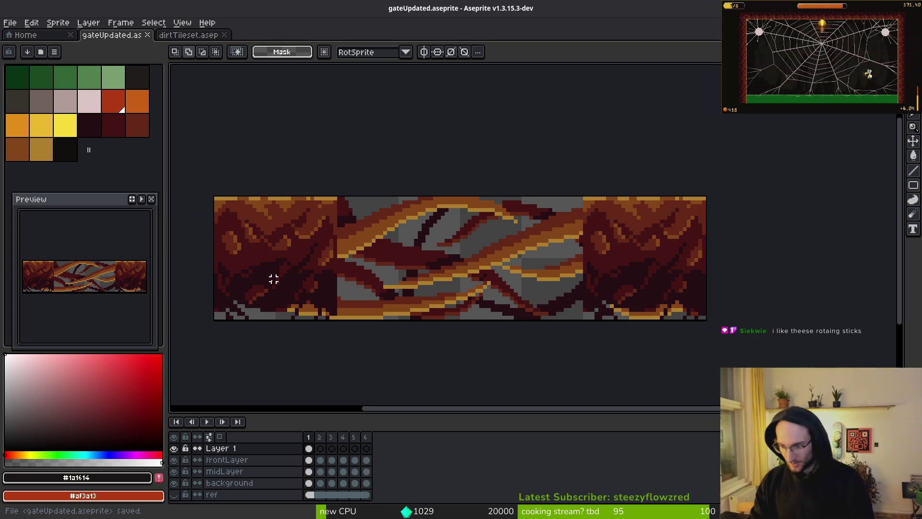
pyautogui.hotkey('alt', 'Tab')
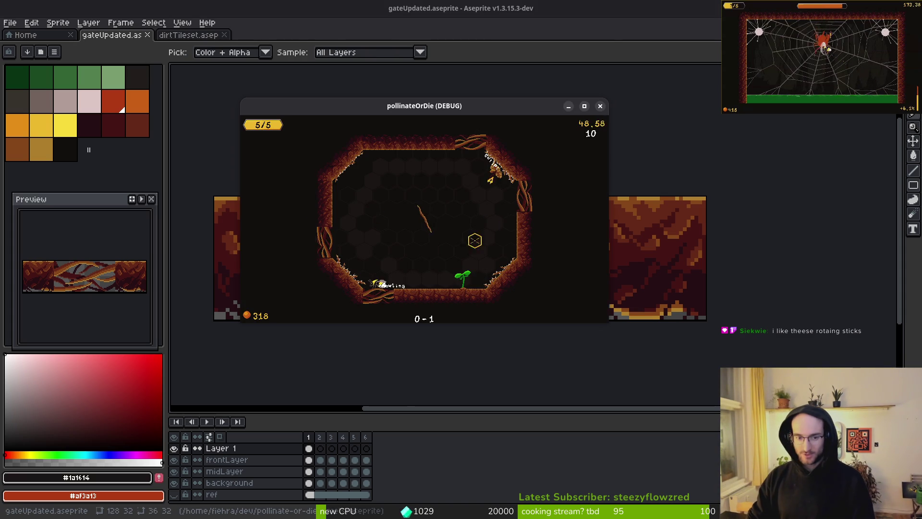
pyautogui.press('super')
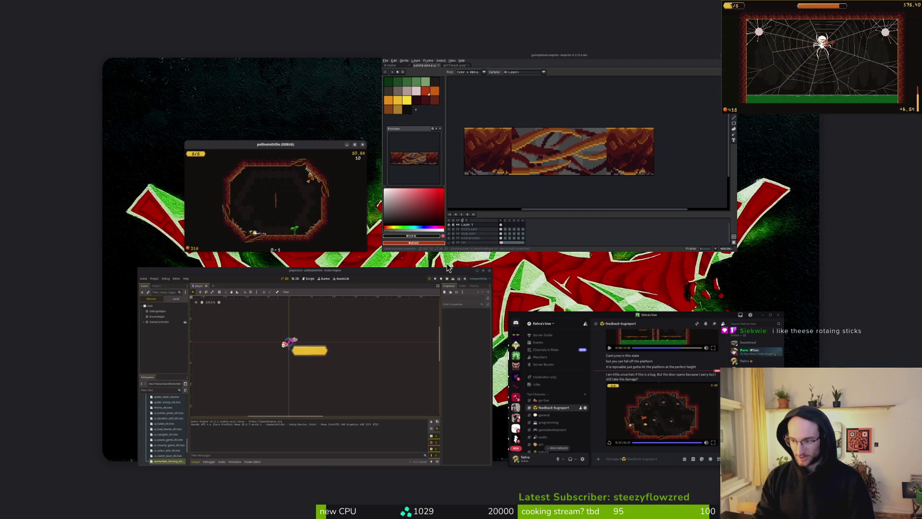
# Check the pollinate-or-die project folder in Files, close it, and move the game window right
pyautogui.press('super+e')
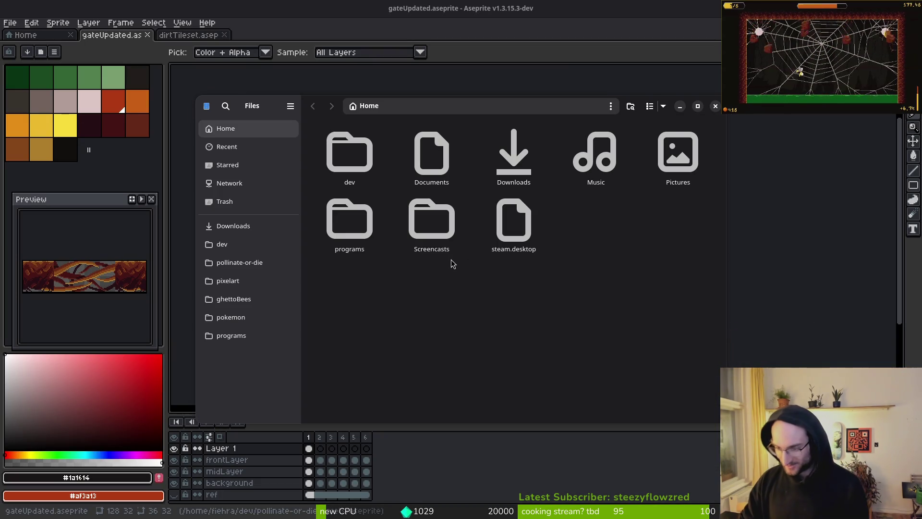
pyautogui.click(247, 268)
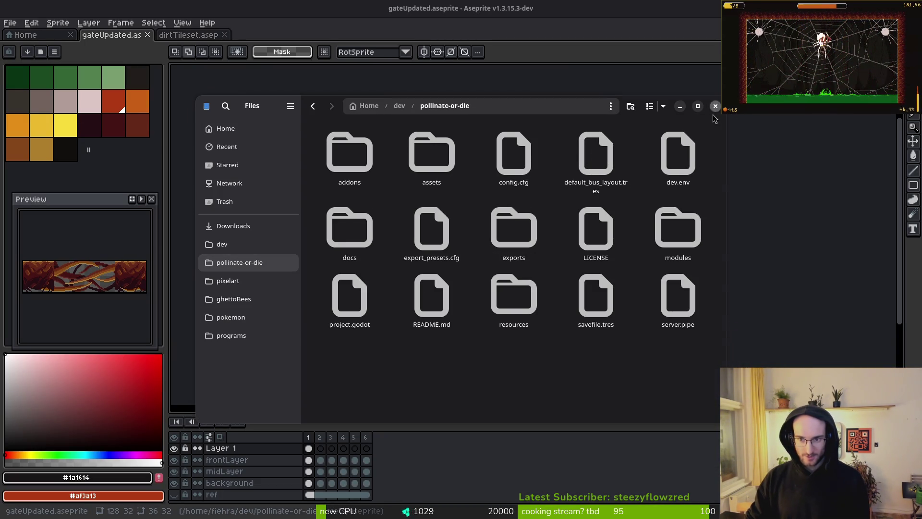
pyautogui.click(716, 107)
pyautogui.moveTo(396, 114)
pyautogui.mouseDown()
pyautogui.moveTo(450, 111)
pyautogui.moveTo(709, 56)
pyautogui.moveTo(511, 26)
pyautogui.moveTo(646, 25)
pyautogui.moveTo(650, 181)
pyautogui.moveTo(586, 155)
pyautogui.moveTo(670, 302)
pyautogui.mouseUp()
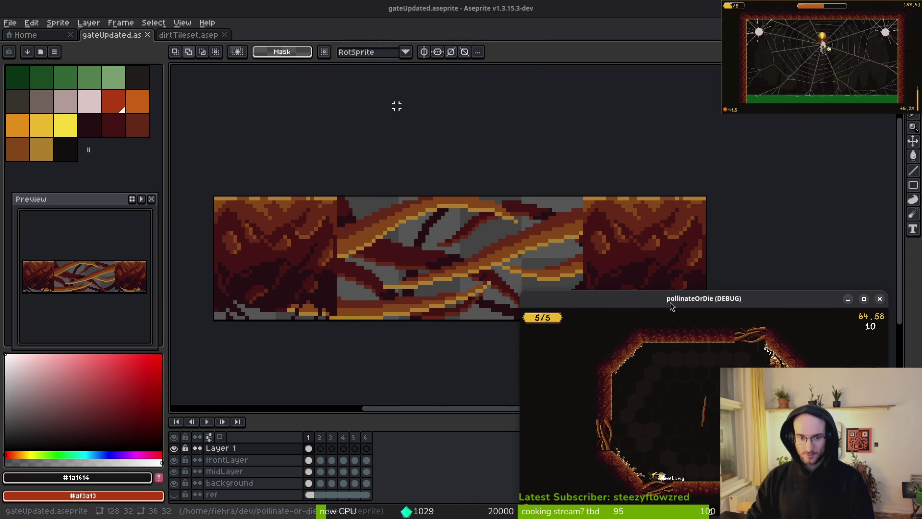
# Link all of Layer 1's cels into one shared cel across the frames
pyautogui.moveTo(343, 252); pyautogui.dragTo(346, 224)
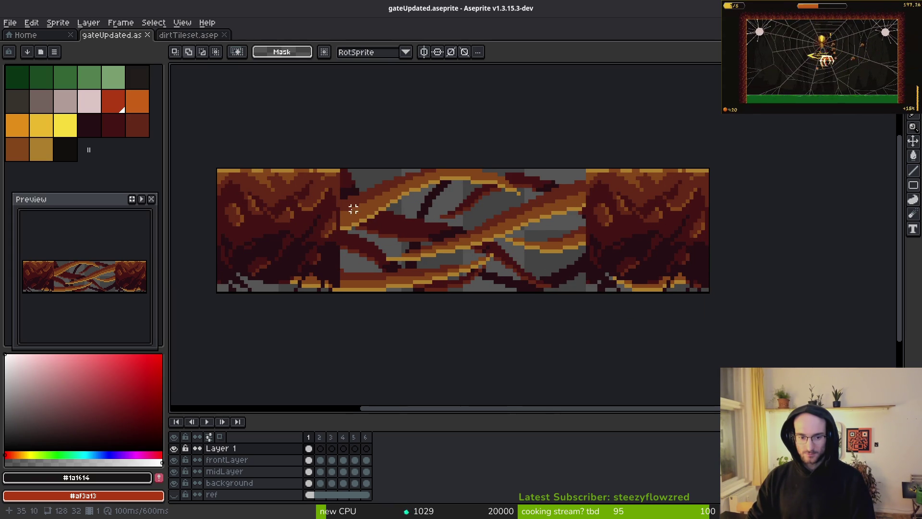
pyautogui.press('Return')
pyautogui.press('Return')
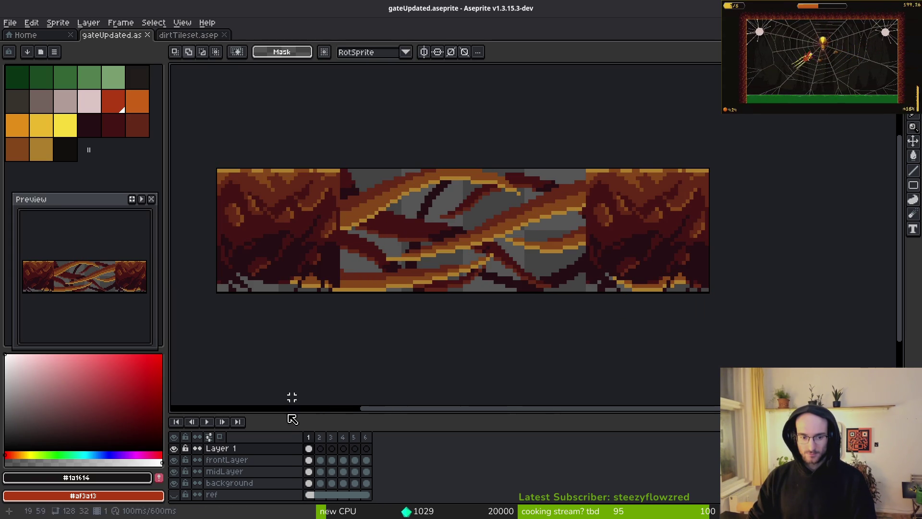
pyautogui.click(309, 448)
pyautogui.rightClick(314, 451)
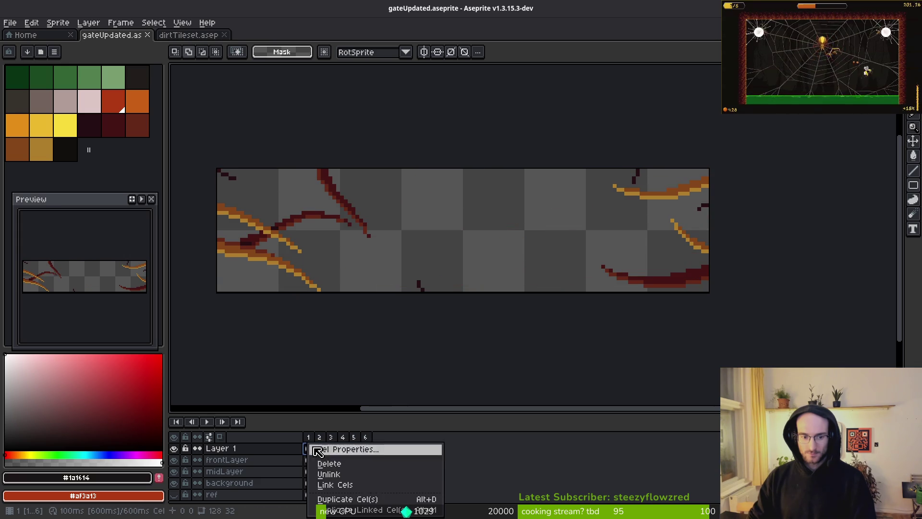
pyautogui.click(335, 485)
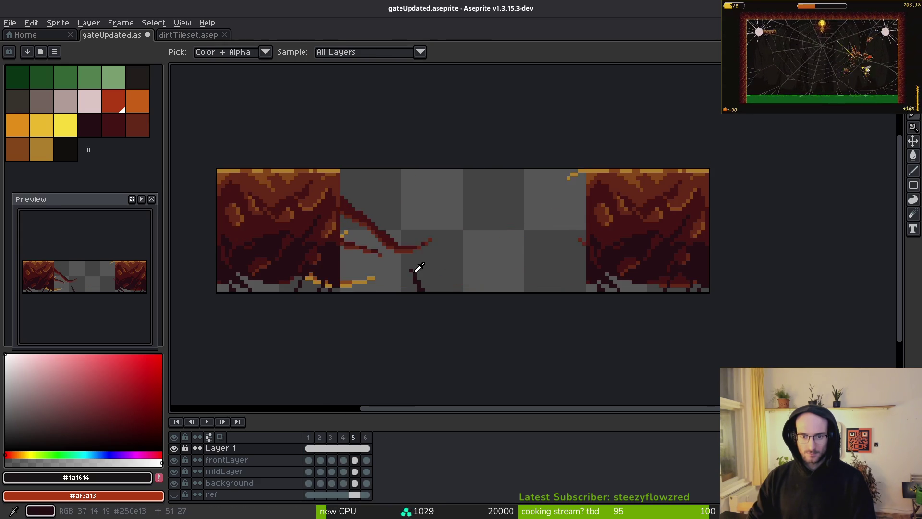
# Play and stop the gate animation in the Preview panel to check the frames
pyautogui.press('Return')
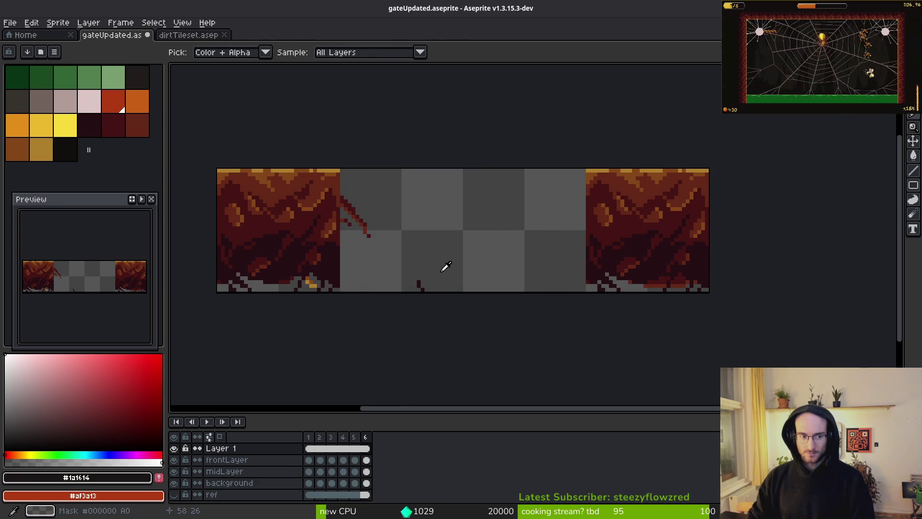
pyautogui.click(143, 199)
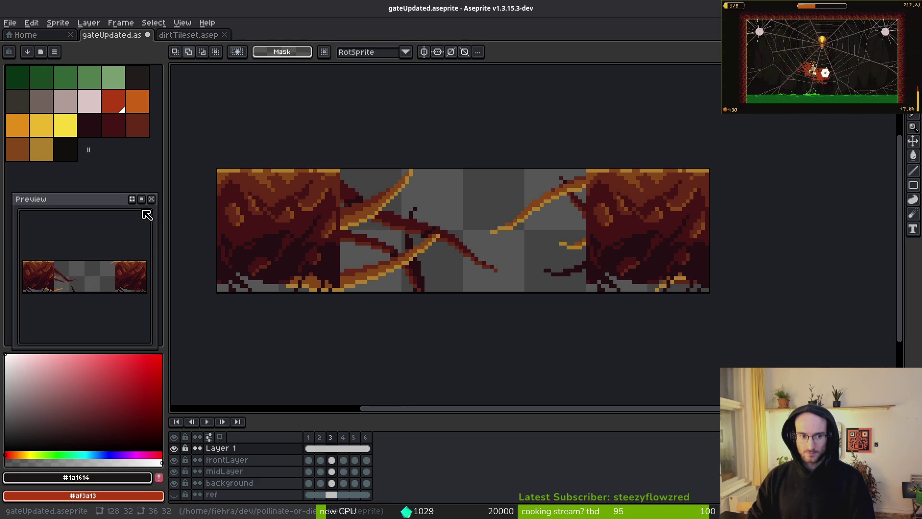
pyautogui.click(142, 199)
pyautogui.press('Return')
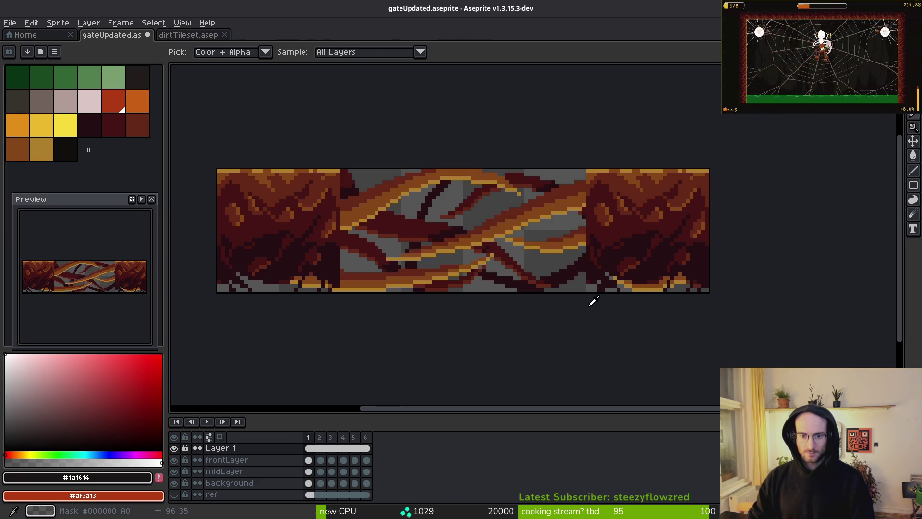
pyautogui.moveTo(309, 460)
pyautogui.mouseDown()
pyautogui.moveTo(310, 469)
pyautogui.moveTo(367, 483)
pyautogui.mouseUp()
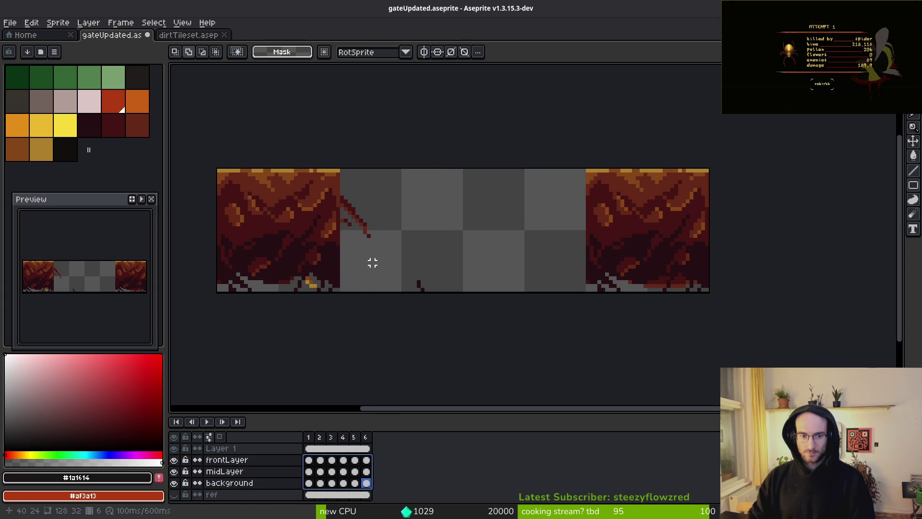
pyautogui.moveTo(369, 262); pyautogui.dragTo(440, 286)
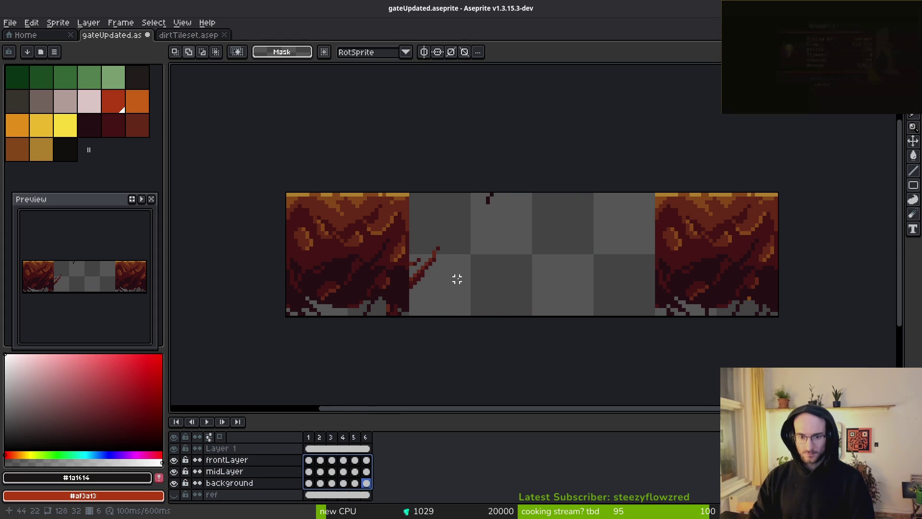
pyautogui.click(309, 460)
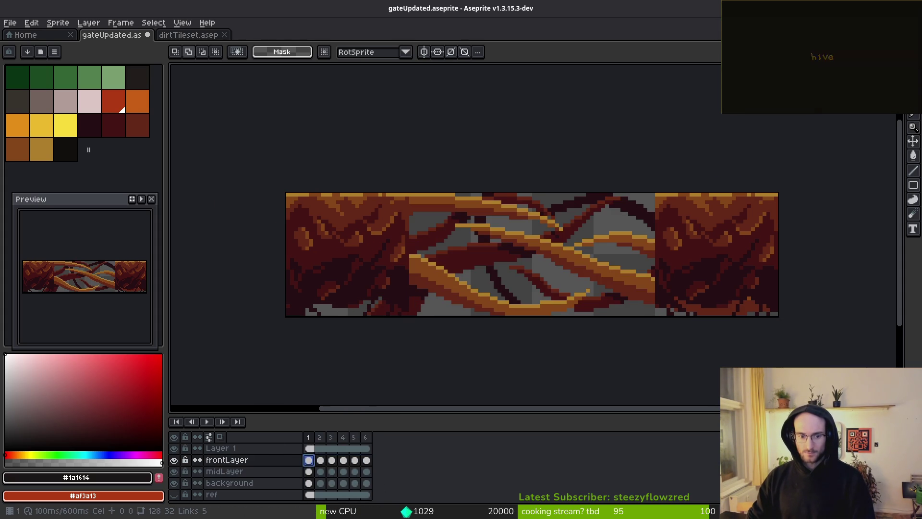
# Eyedrop the dark brown #854619 and gold #ae7e2c colours from the sprite
pyautogui.click(309, 448)
pyautogui.press('space')
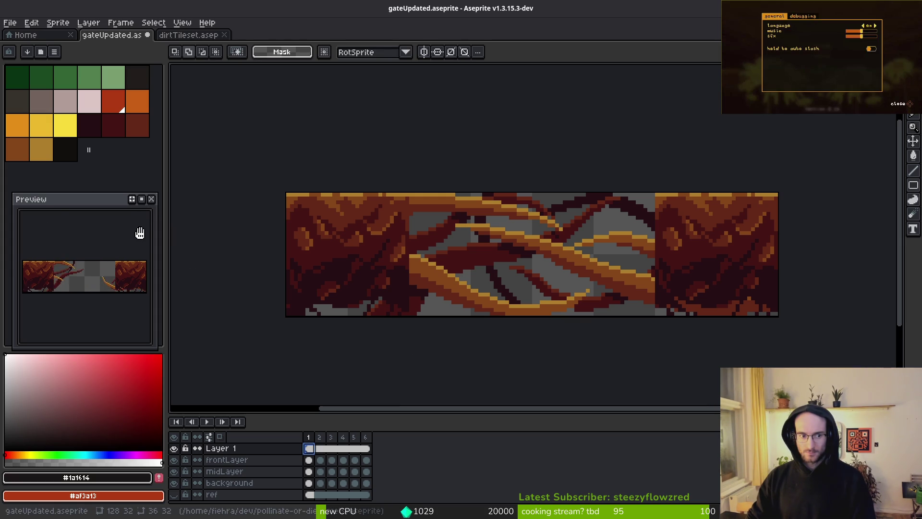
pyautogui.press('i')
pyautogui.scroll(1, 606, 255)
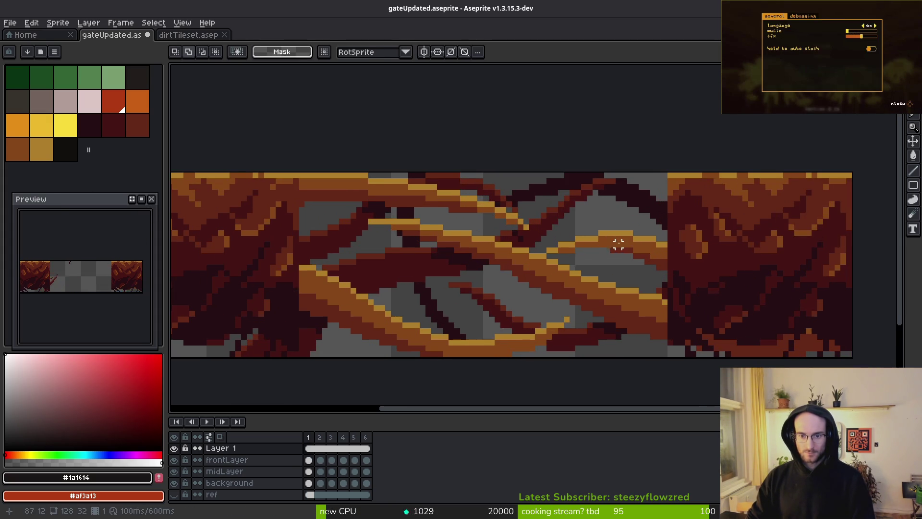
pyautogui.click(620, 236)
pyautogui.press('b')
pyautogui.scroll(2, 601, 235)
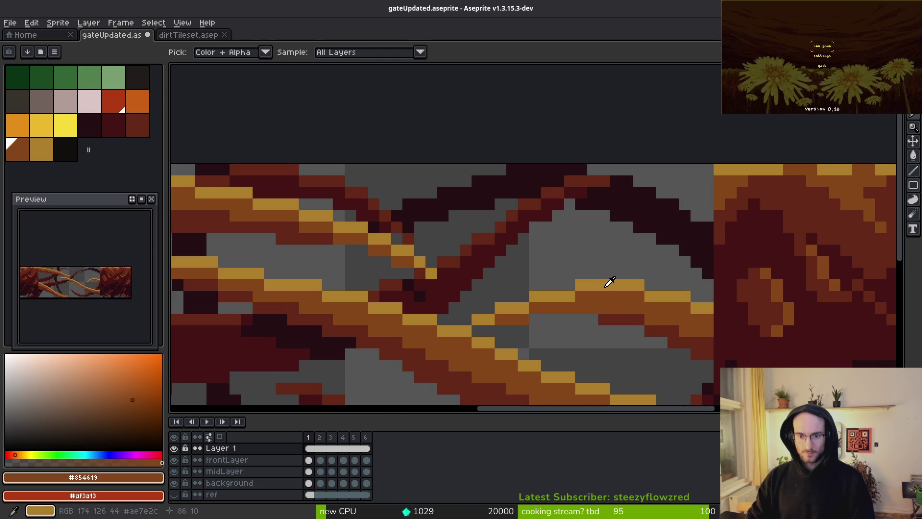
pyautogui.keyDown('alt'); pyautogui.click(609, 281); pyautogui.keyUp('alt')
pyautogui.scroll(-3, 576, 222)
pyautogui.scroll(3, 577, 226)
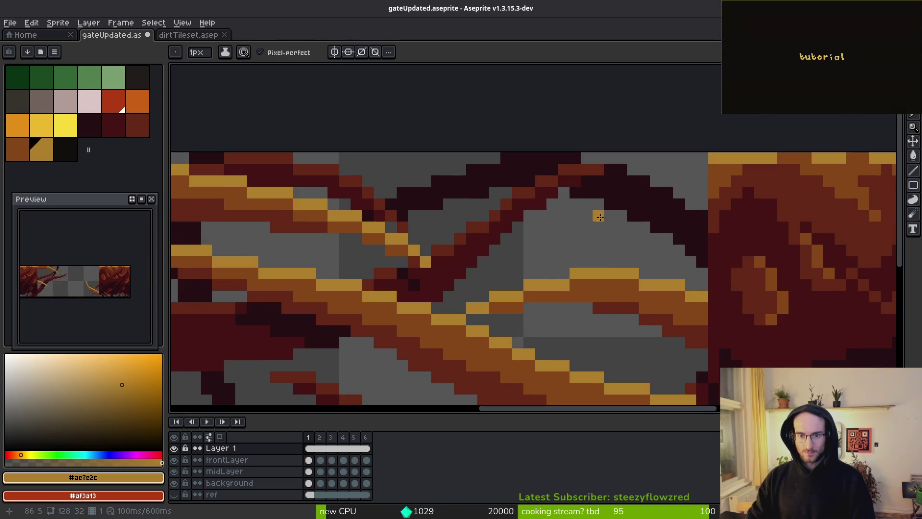
# Try a colour selection on the background layer, clear it, and select frontLayer
pyautogui.click(309, 483)
pyautogui.press('w')
pyautogui.click(618, 182)
pyautogui.hotkey('ctrl', 'd')
pyautogui.hotkey('shift', 'w')
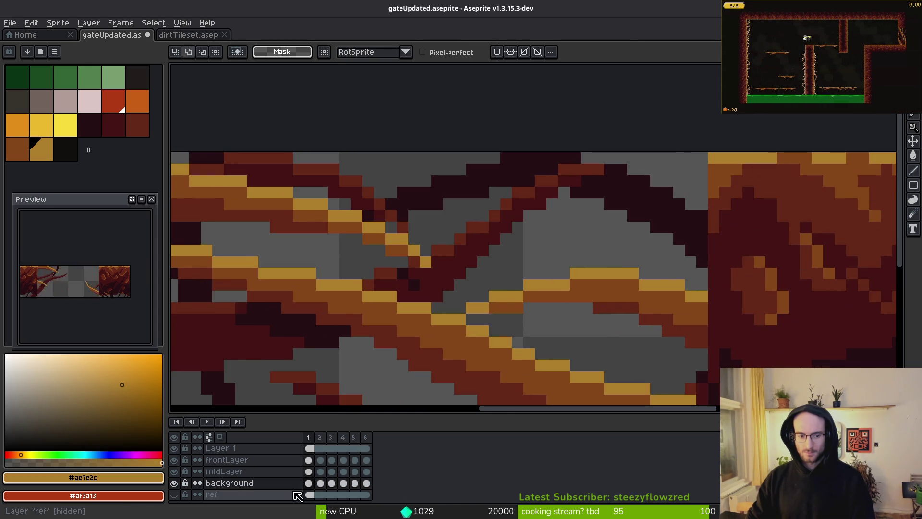
pyautogui.click(309, 472)
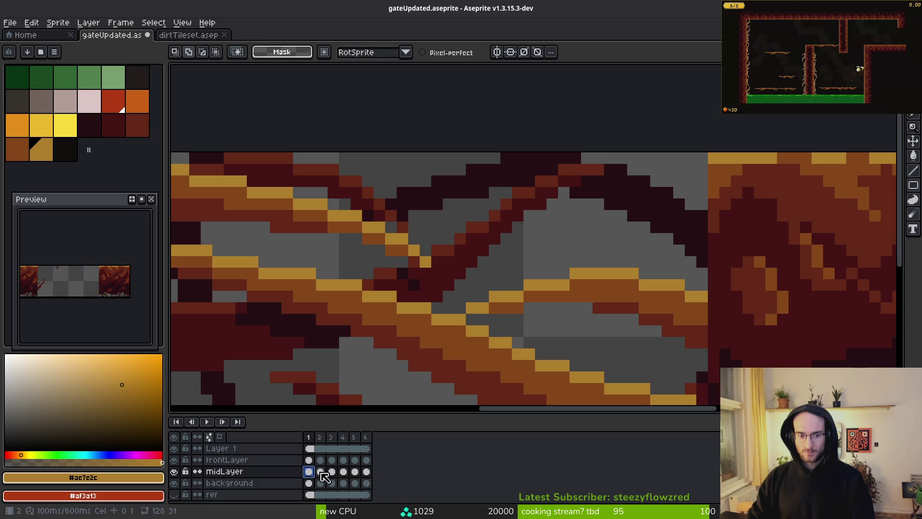
pyautogui.click(309, 460)
# Paint gold #ae7e2c highlight pixels and lines along the upper roots on frontLayer
pyautogui.press('b')
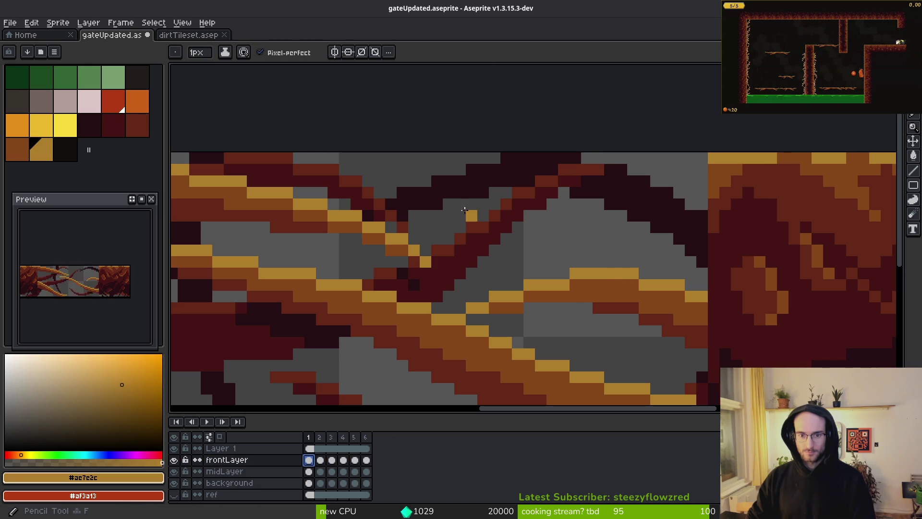
pyautogui.scroll(2, 457, 193)
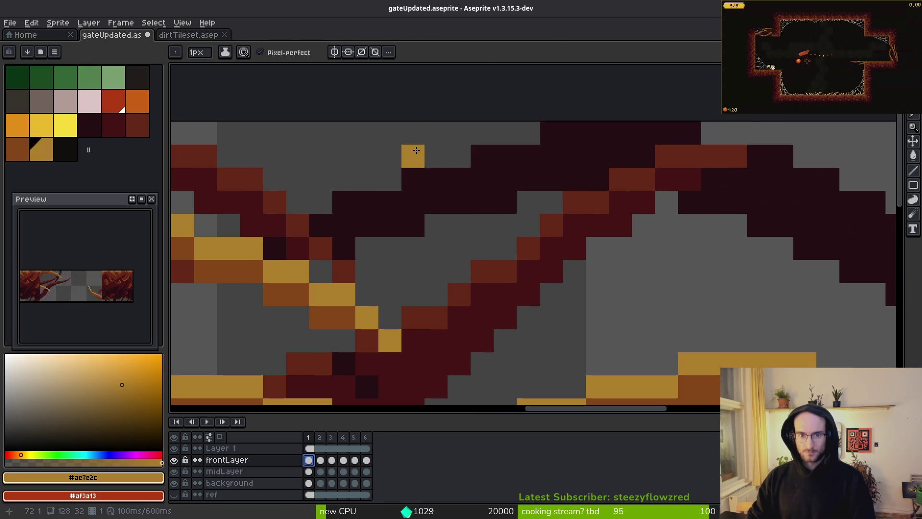
pyautogui.moveTo(410, 136); pyautogui.dragTo(450, 159)
pyautogui.scroll(-1, 605, 221)
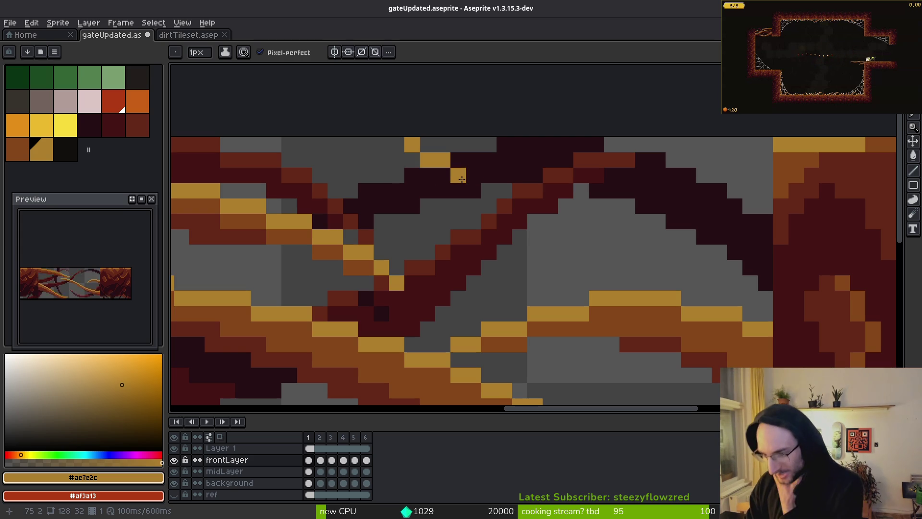
pyautogui.moveTo(458, 176)
pyautogui.mouseDown()
pyautogui.moveTo(659, 221)
pyautogui.moveTo(721, 206)
pyautogui.moveTo(760, 178)
pyautogui.mouseUp()
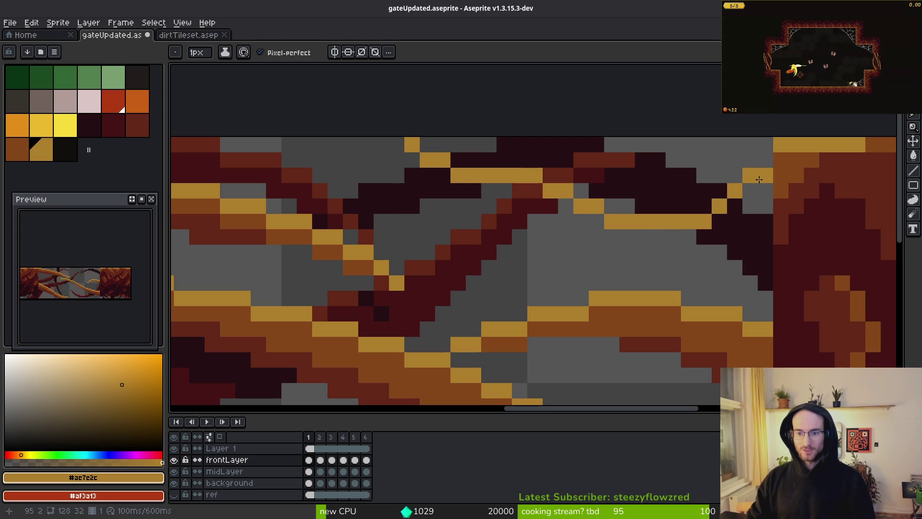
pyautogui.scroll(-3, 743, 240)
pyautogui.scroll(2, 534, 240)
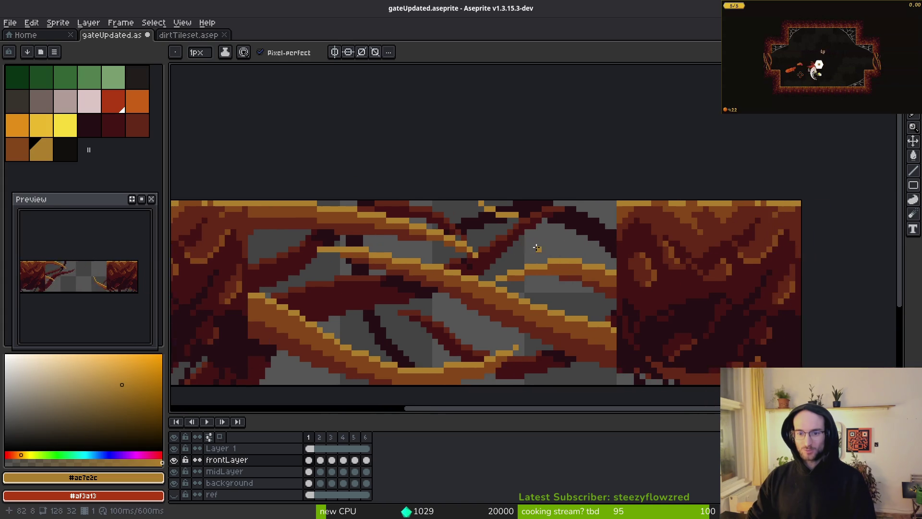
pyautogui.hotkey('ctrl', 'z')
pyautogui.hotkey('ctrl', 'z')
pyautogui.hotkey('ctrl', 'z')
pyautogui.moveTo(397, 175)
pyautogui.mouseDown()
pyautogui.moveTo(468, 210)
pyautogui.moveTo(560, 215)
pyautogui.moveTo(641, 201)
pyautogui.mouseUp()
pyautogui.moveTo(690, 186); pyautogui.dragTo(697, 186)
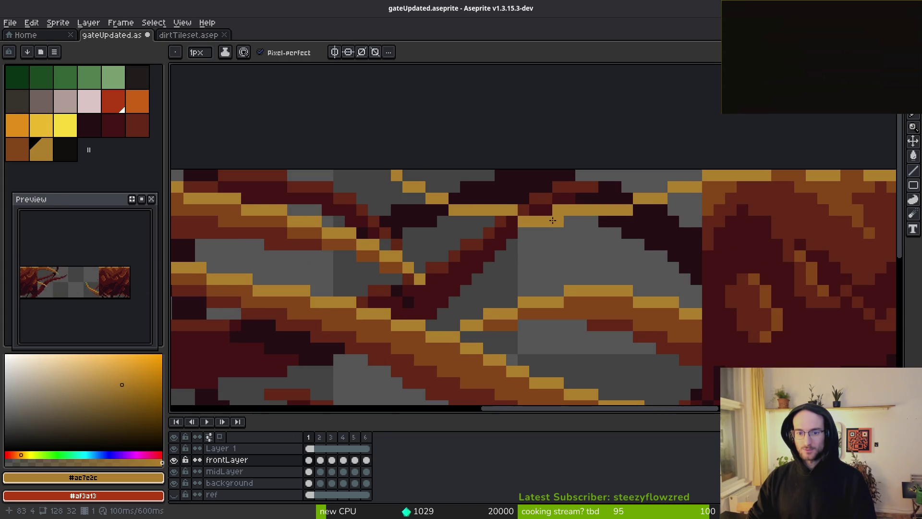
pyautogui.click(512, 221)
# Erase three stray gold highlight pixels around the roots
pyautogui.press('e')
pyautogui.click(512, 209)
pyautogui.click(558, 209)
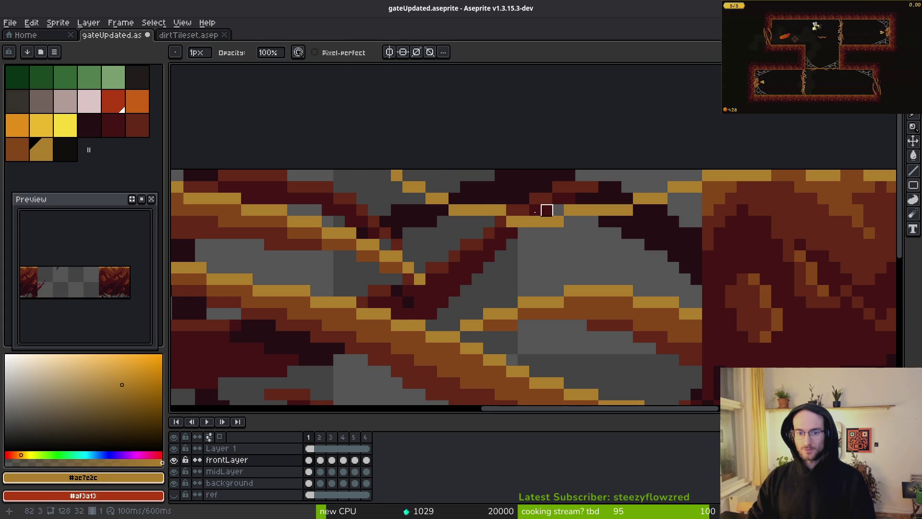
pyautogui.click(455, 212)
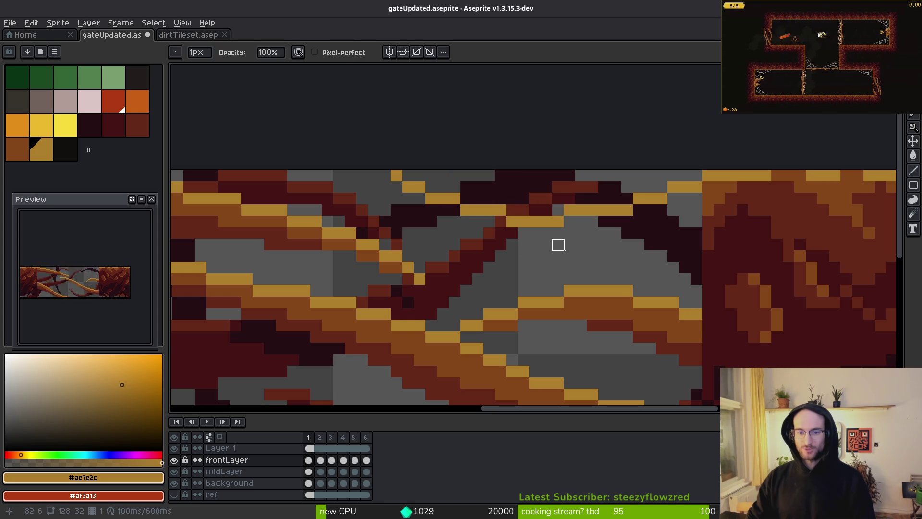
# Add brown #854619 shading pixels and a shading line beneath the gold highlights
pyautogui.press('i')
pyautogui.click(610, 310)
pyautogui.press('b')
pyautogui.click(408, 187)
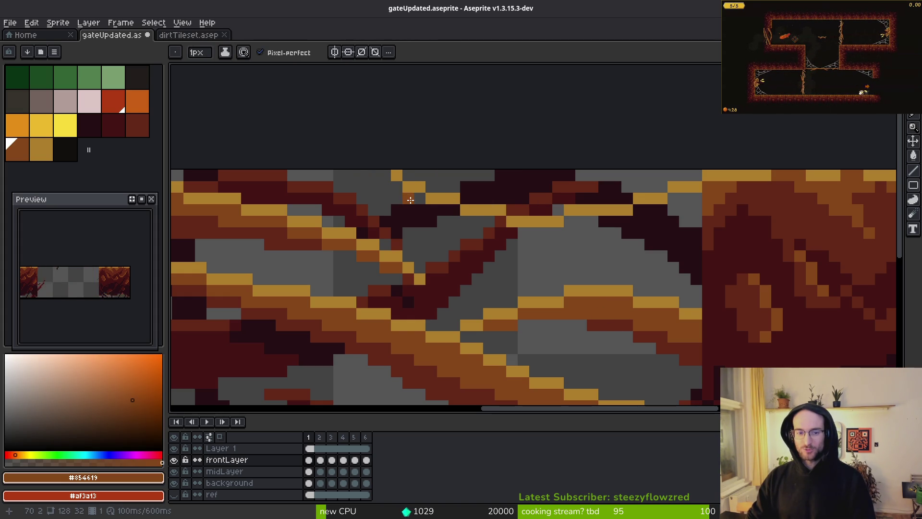
pyautogui.click(409, 197)
pyautogui.click(387, 177)
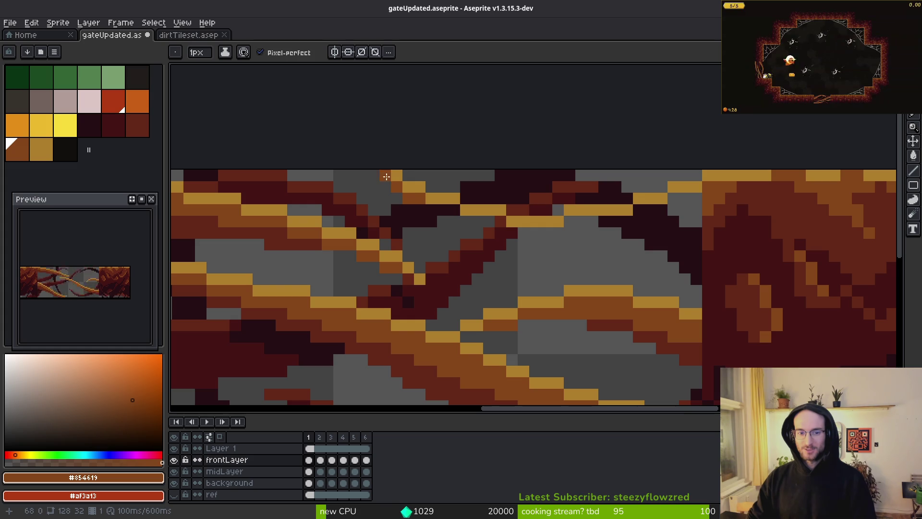
pyautogui.click(460, 224)
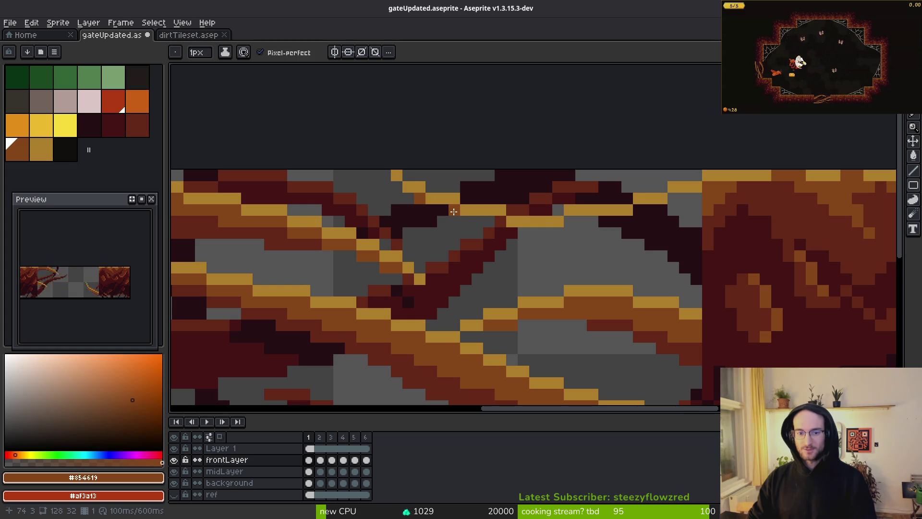
pyautogui.moveTo(484, 221)
pyautogui.mouseDown()
pyautogui.moveTo(560, 233)
pyautogui.moveTo(673, 221)
pyautogui.moveTo(650, 209)
pyautogui.moveTo(672, 210)
pyautogui.mouseUp()
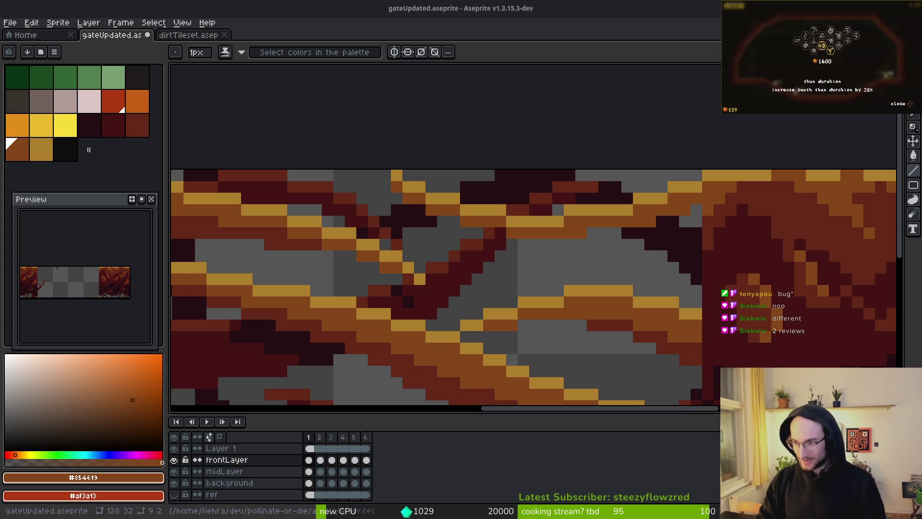
# Switch to the Brave window showing the Pollinate or Die Steam store page
pyautogui.hotkey('alt', 'Tab')
# Open the Pollinate or Die Demo store page and scroll down to its customer reviews
pyautogui.scroll(-6, 269, 301)
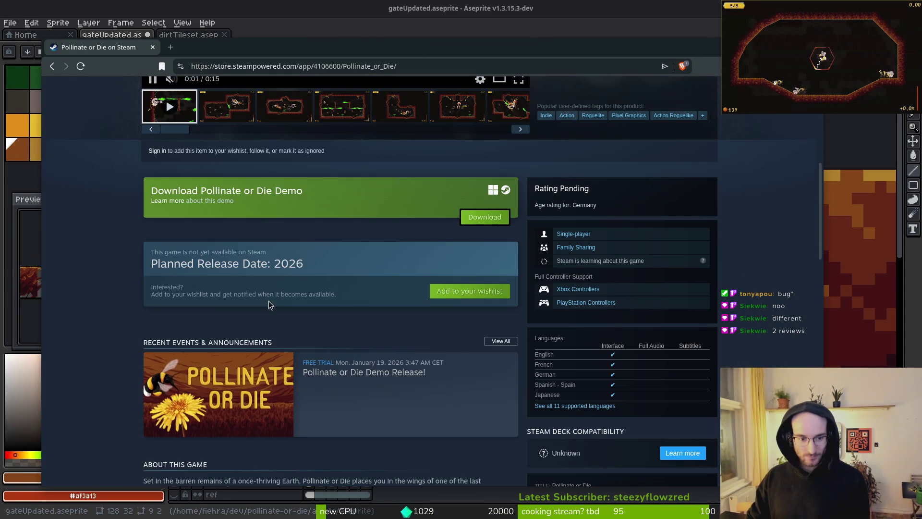
pyautogui.click(217, 202)
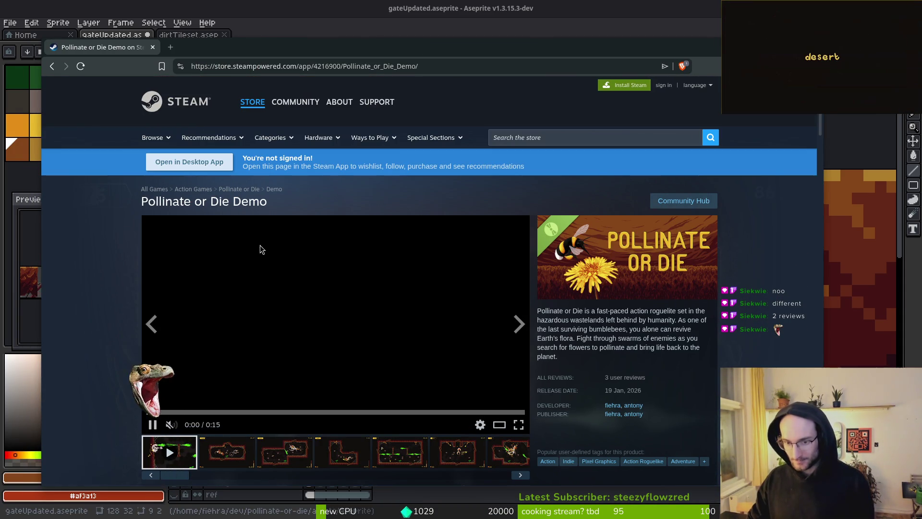
pyautogui.scroll(-5, 638, 374)
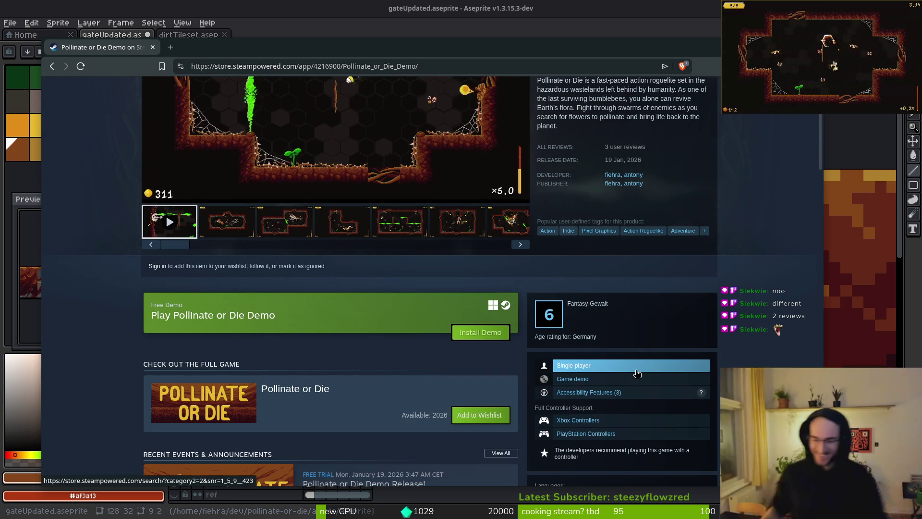
pyautogui.scroll(-15, 381, 354)
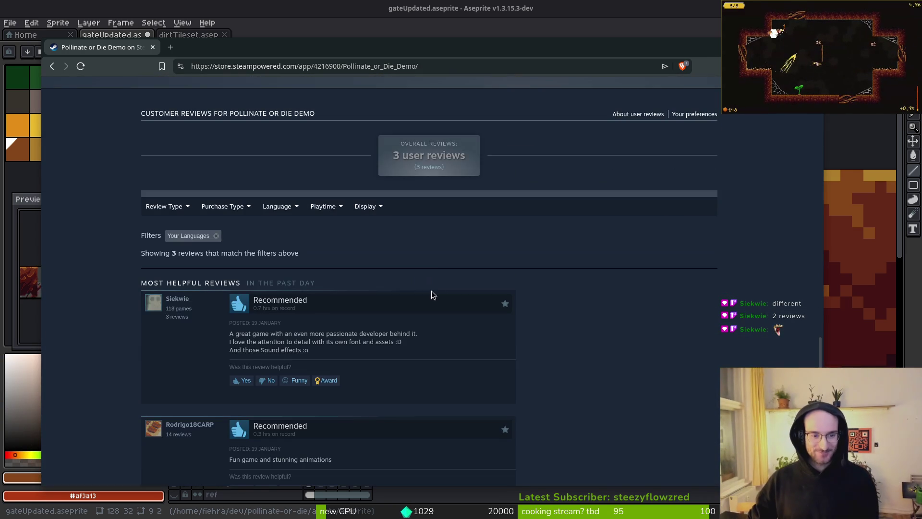
pyautogui.scroll(-2, 89, 308)
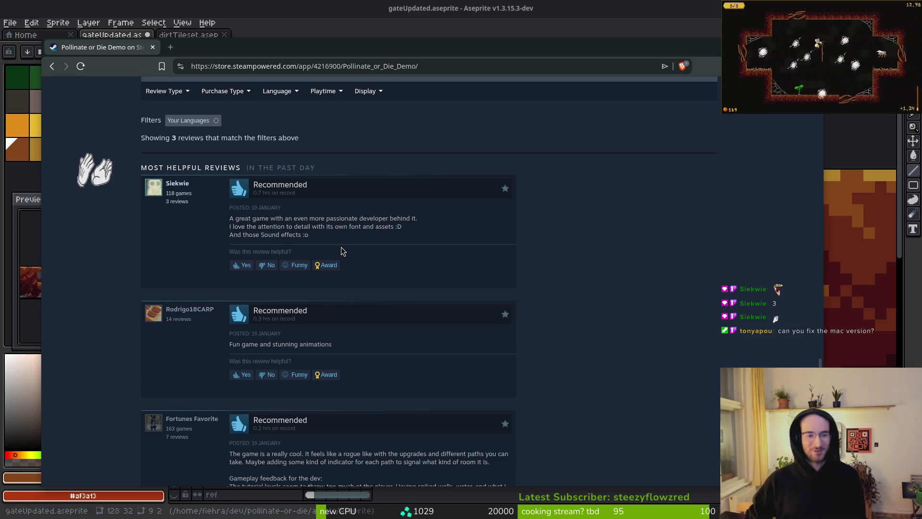
# Select the first review's last sentence, then return to the Steam store search box
pyautogui.moveTo(337, 239); pyautogui.dragTo(152, 229)
pyautogui.moveTo(216, 243); pyautogui.dragTo(232, 234)
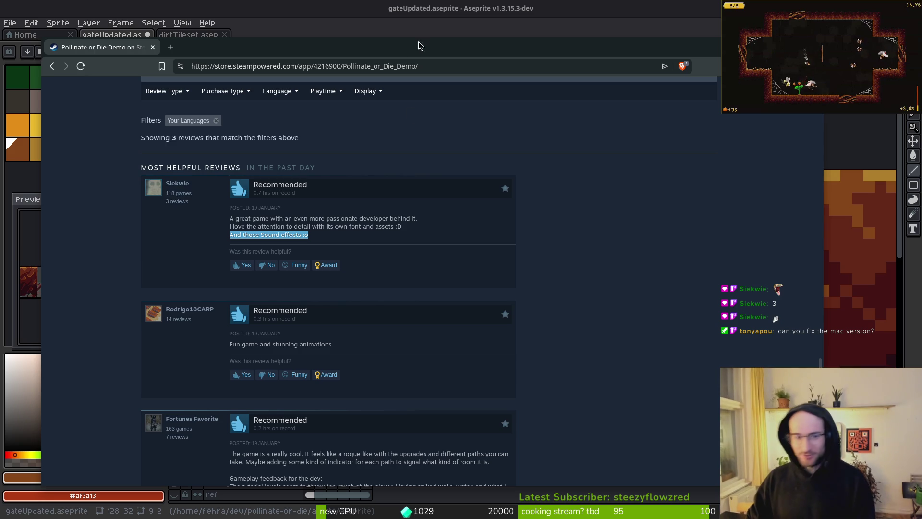
pyautogui.hotkey('alt', 'Tab')
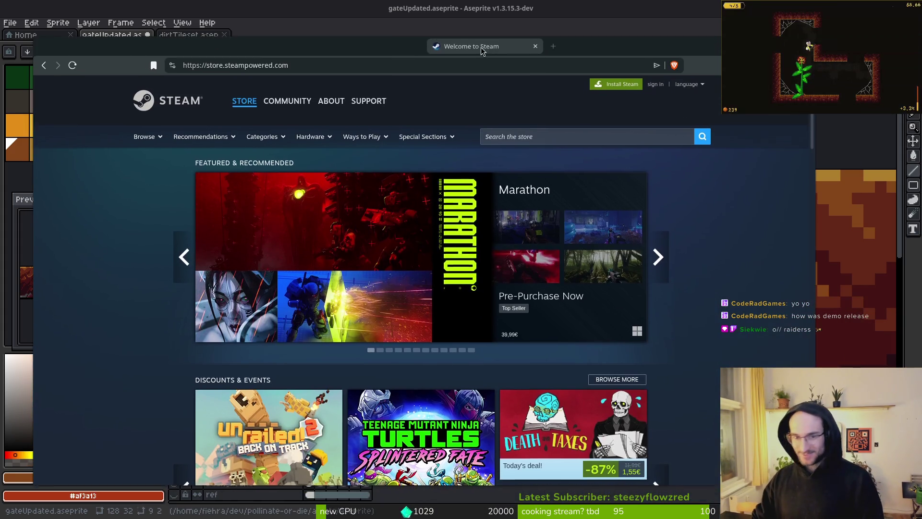
pyautogui.click(534, 134)
# Search the store for 'rogue blight' and click through Rogue Blight's screenshots
pyautogui.write('rogue ')
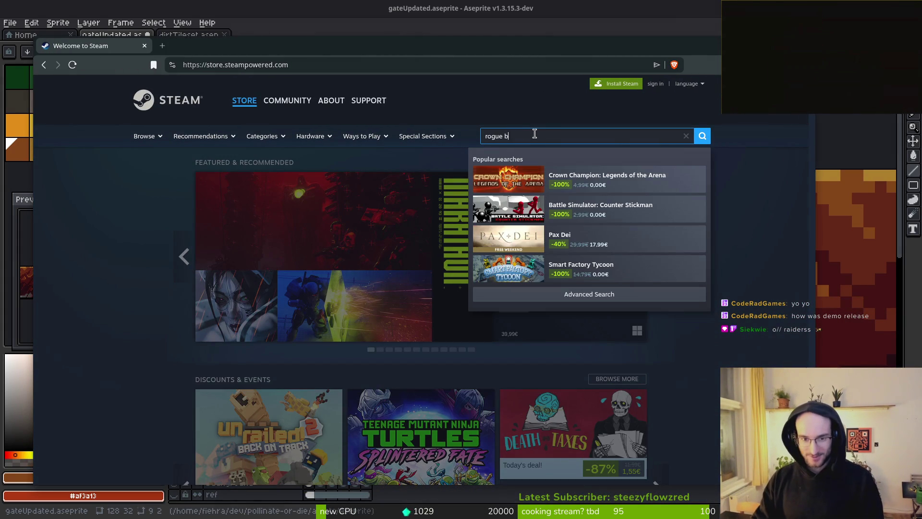
pyautogui.write('blight')
pyautogui.press('Return')
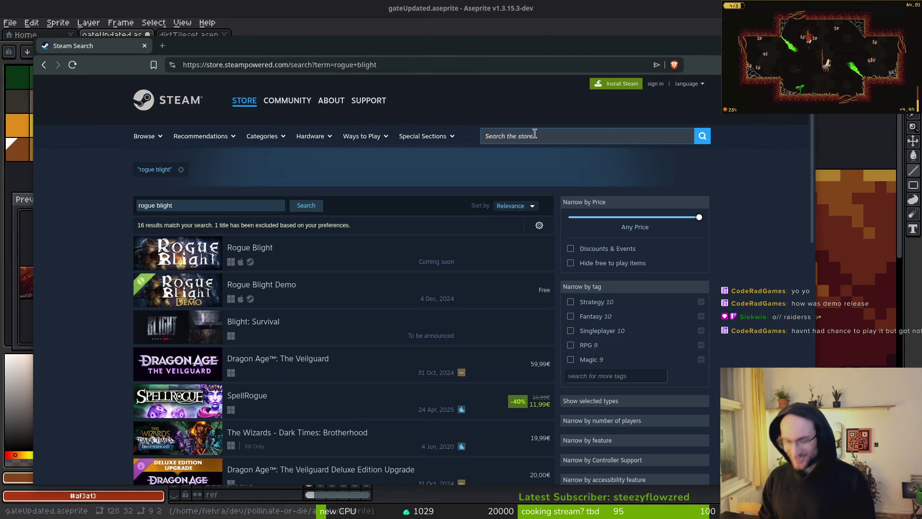
pyautogui.moveTo(314, 259)
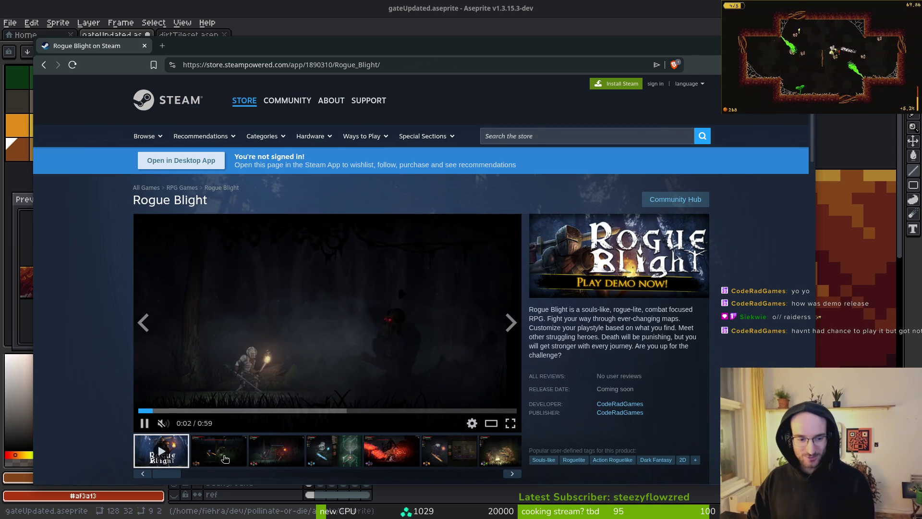
pyautogui.click(225, 459)
pyautogui.click(281, 459)
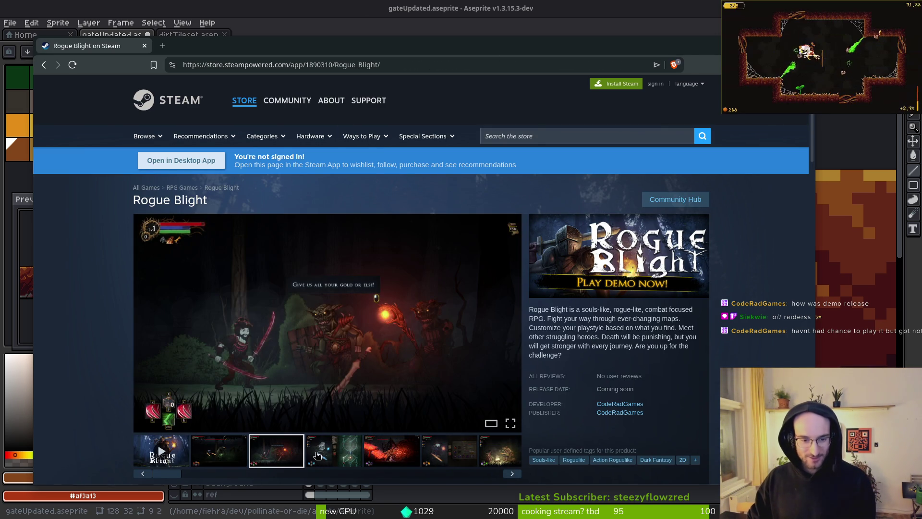
pyautogui.click(383, 454)
pyautogui.click(339, 453)
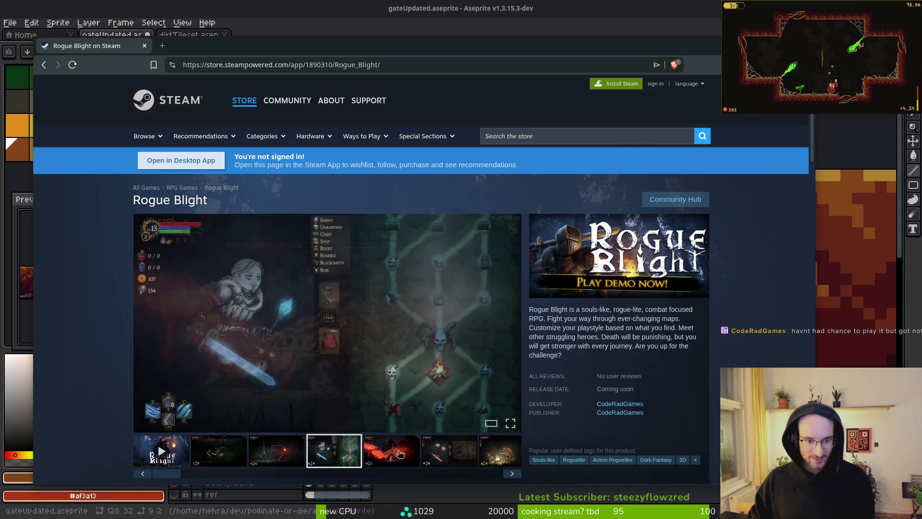
pyautogui.click(399, 454)
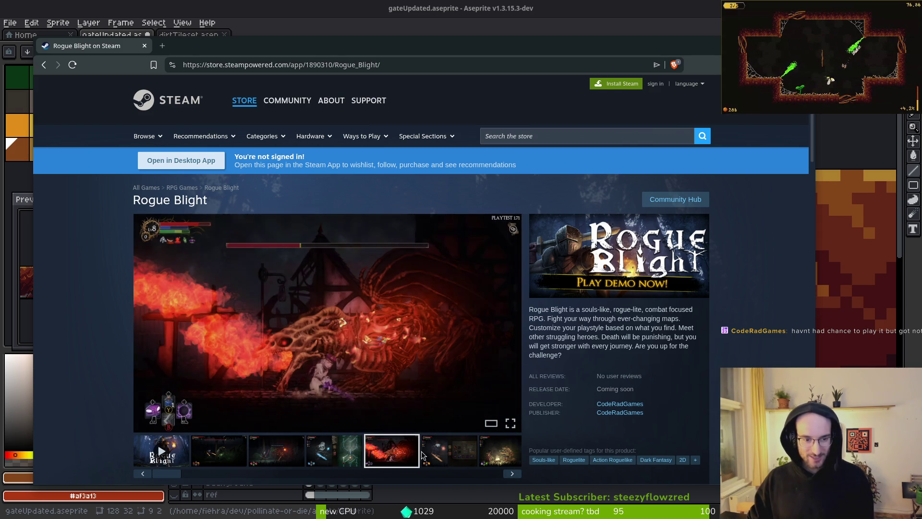
pyautogui.click(512, 475)
pyautogui.click(511, 474)
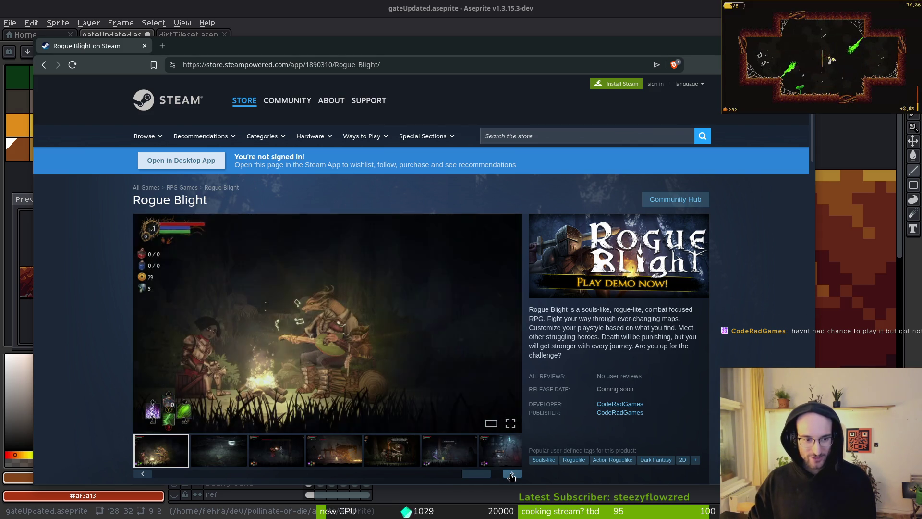
# Navigate back and forward through history, ending on the 'rogue blight' search results
pyautogui.scroll(-3, 98, 313)
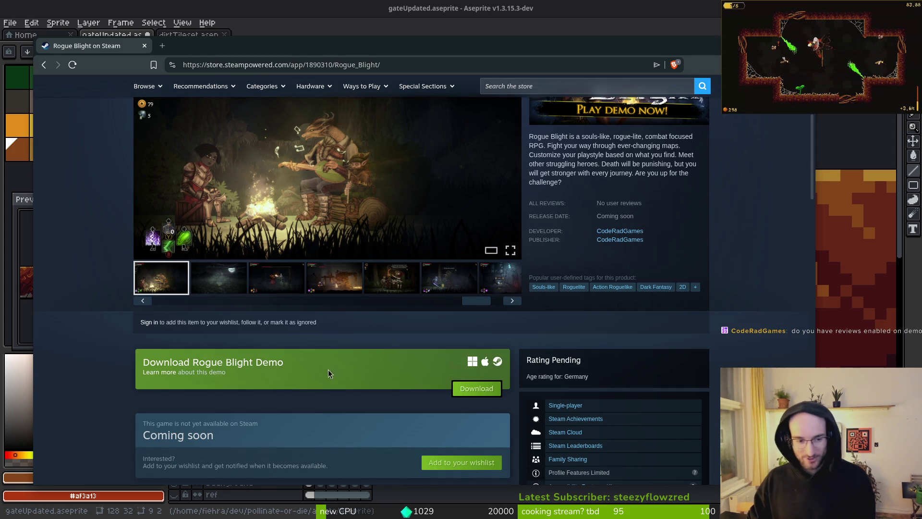
pyautogui.scroll(3, 264, 382)
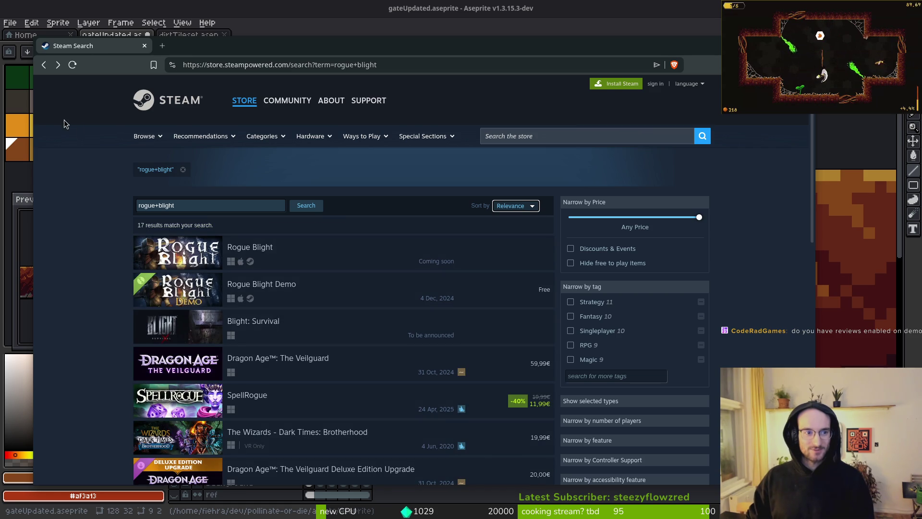
pyautogui.hotkey('alt', 'Left')
pyautogui.hotkey('alt', 'Right')
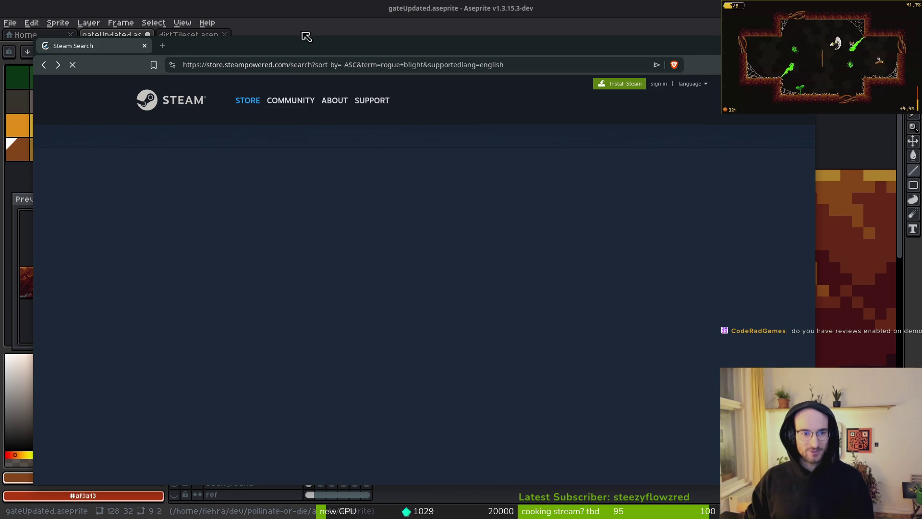
pyautogui.hotkey('alt', 'Right')
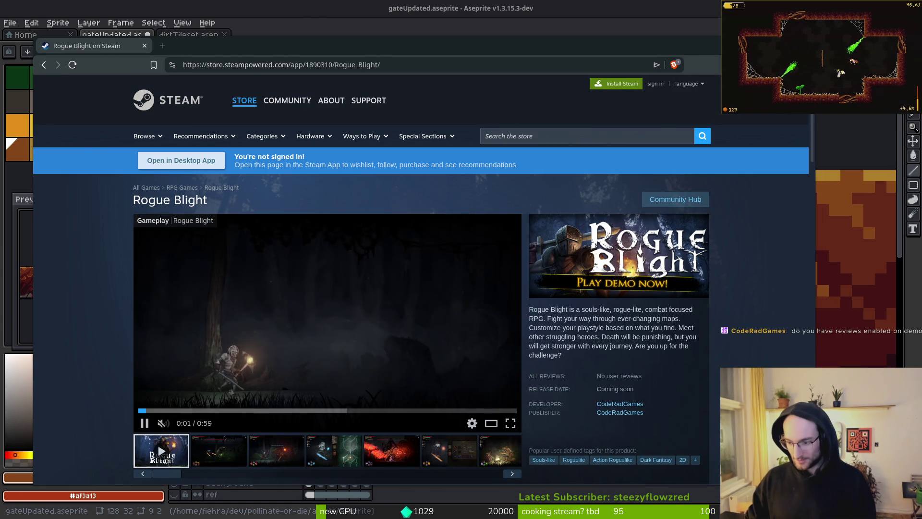
pyautogui.hotkey('alt', 'Left')
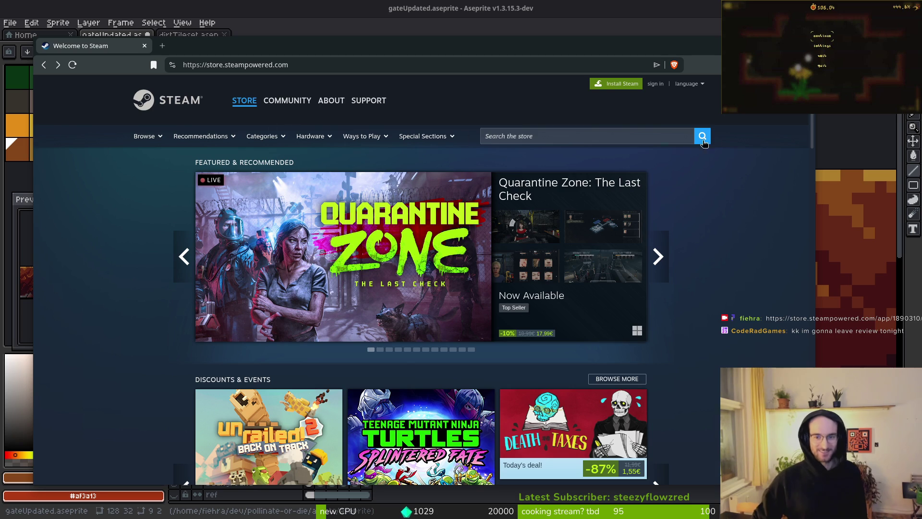
pyautogui.scroll(-3, 518, 96)
pyautogui.scroll(3, 414, 95)
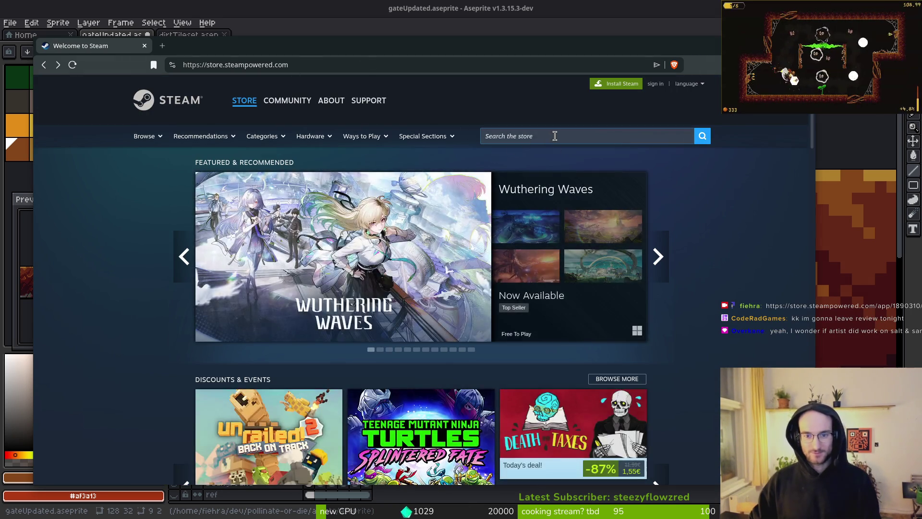
# Search 'pollinate or die', open the Demo store page, then raise Discord's feedback-bugreport channel
pyautogui.click(555, 136)
pyautogui.write('pollinate or')
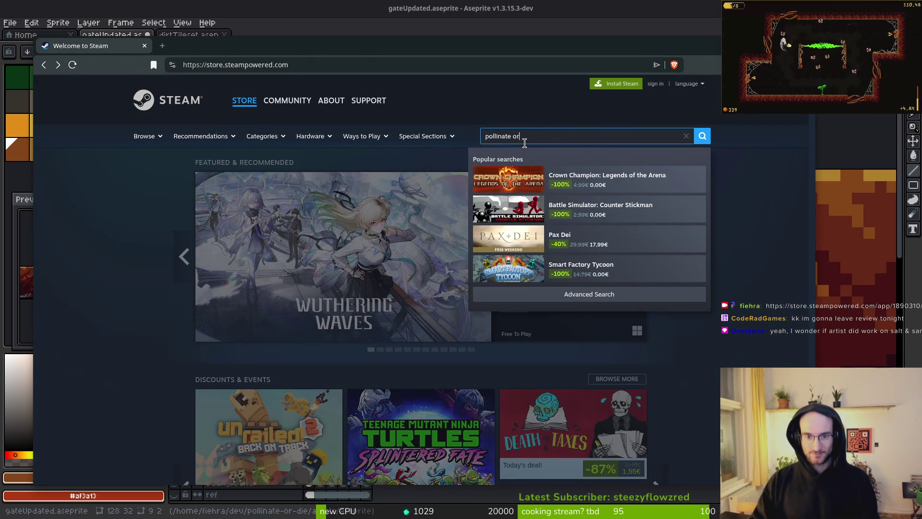
pyautogui.write('die')
pyautogui.press('Return')
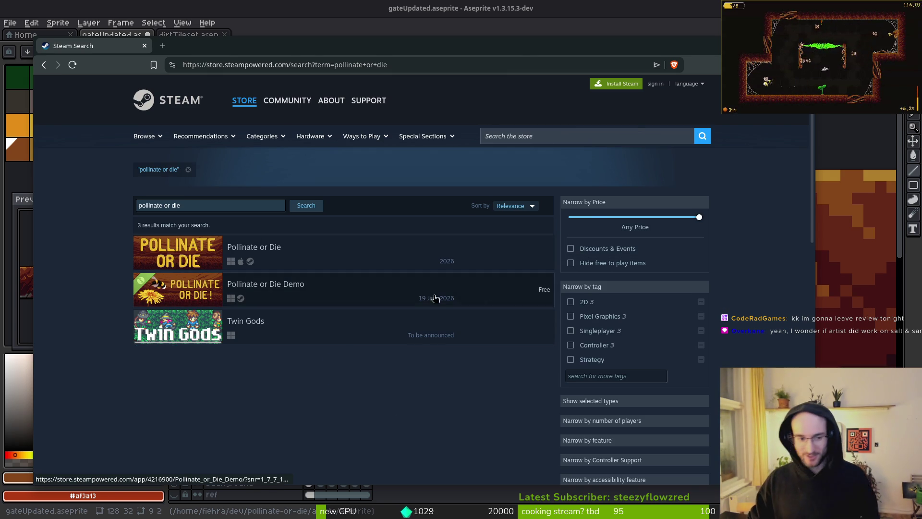
pyautogui.moveTo(286, 289)
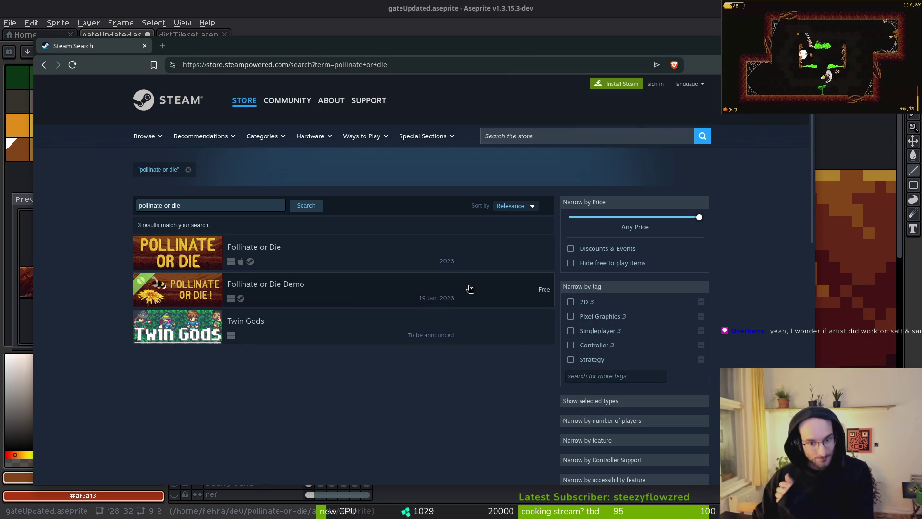
pyautogui.moveTo(361, 301)
pyautogui.click(305, 288)
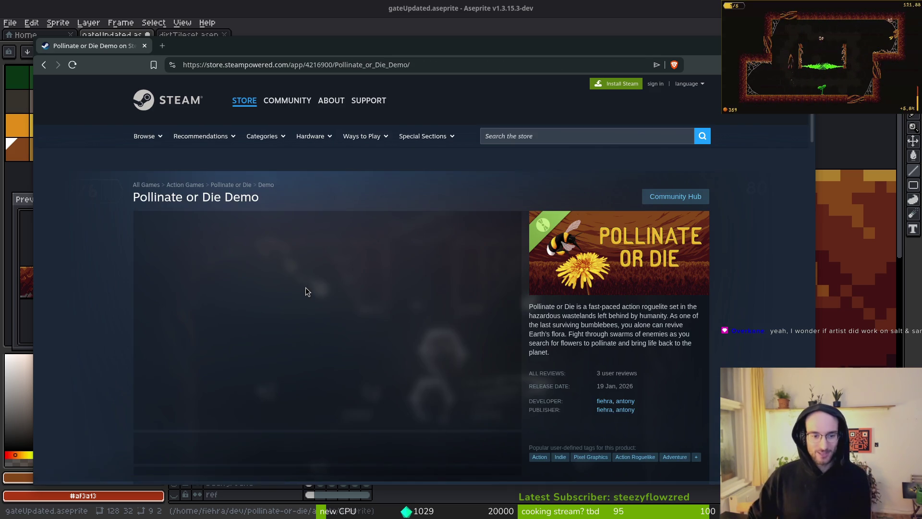
pyautogui.scroll(-5, 620, 382)
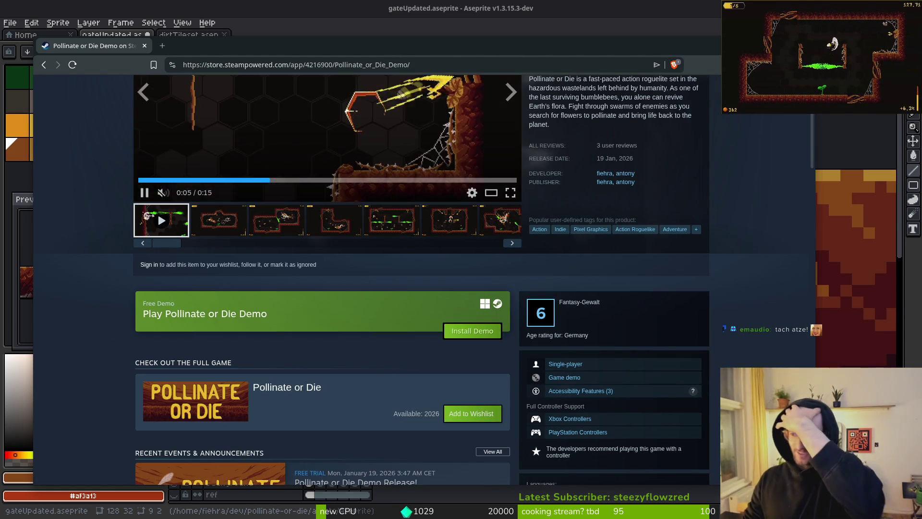
pyautogui.hotkey('alt', 'Tab')
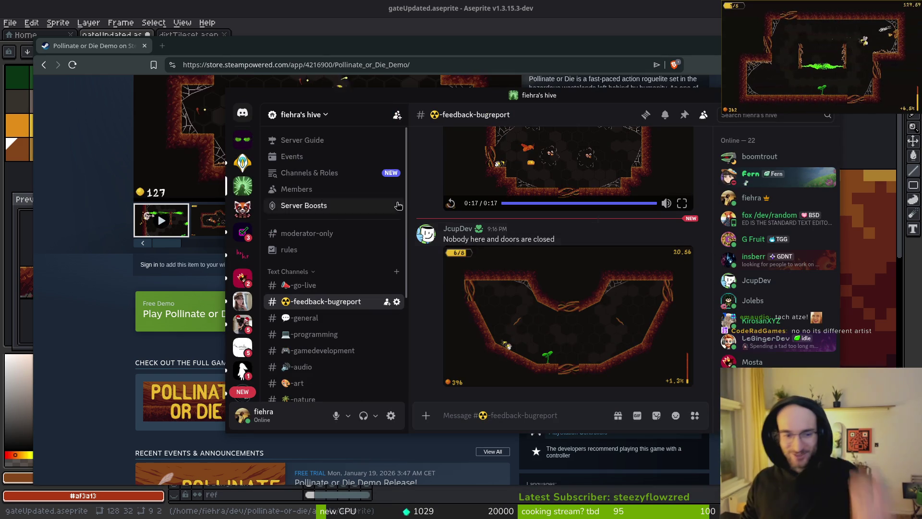
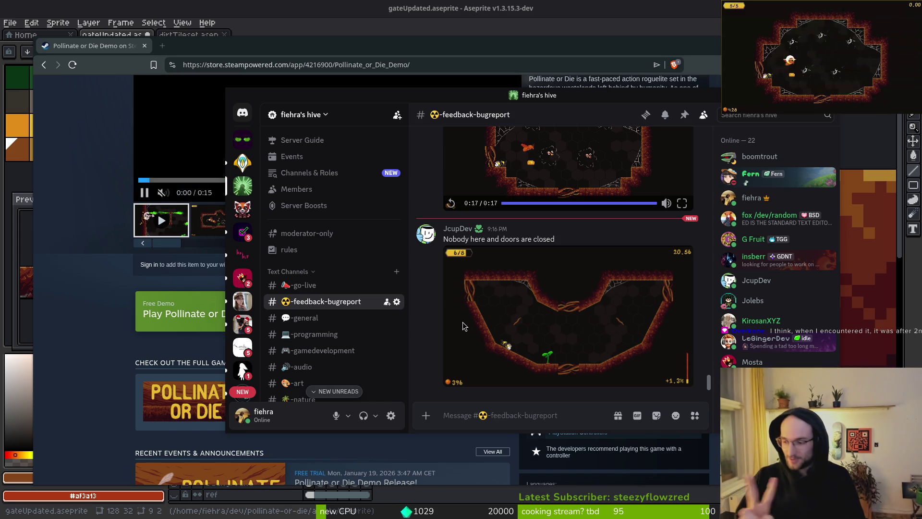
# Switch from Discord's bug-report chat to the full-screen terminal using the window overview
pyautogui.press('super')
pyautogui.click(464, 326)
pyautogui.press('super+Return')
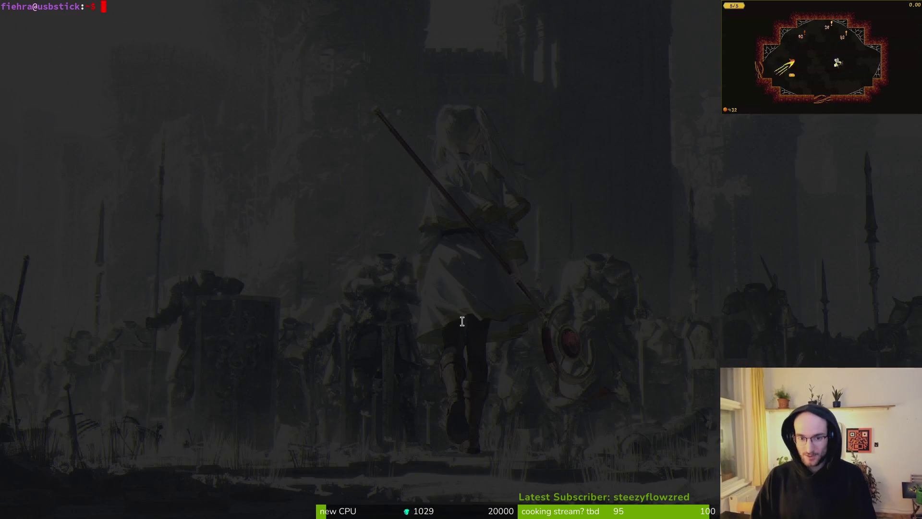
# Open the dev/pollinate-or-die project in Vim and load modules/levels/level.gd
pyautogui.write('cd dev/pollinate-or-die/')
pyautogui.press('Return')
pyautogui.write('vim .')
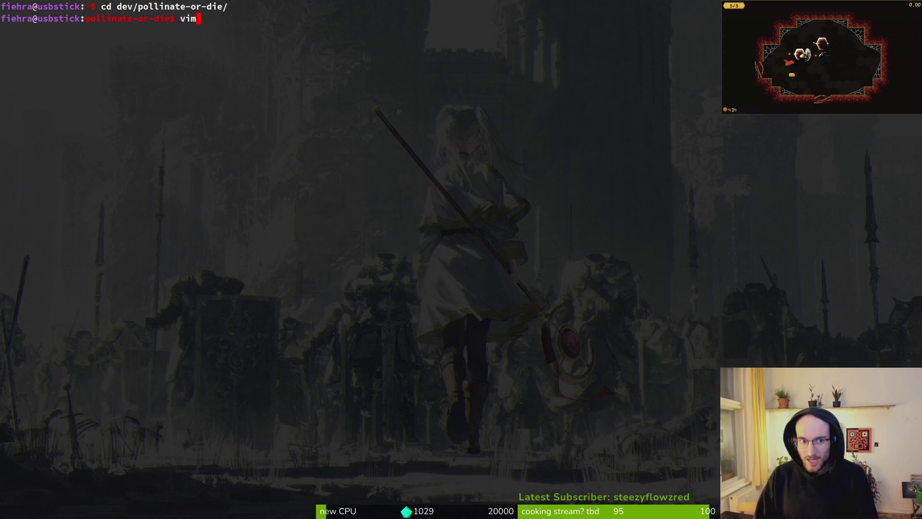
pyautogui.press('Return')
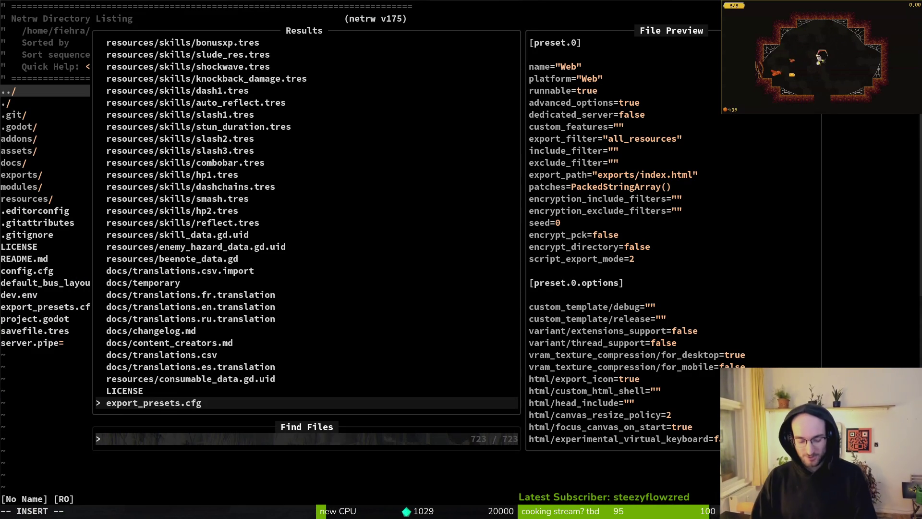
pyautogui.write('level')
pyautogui.press('Return')
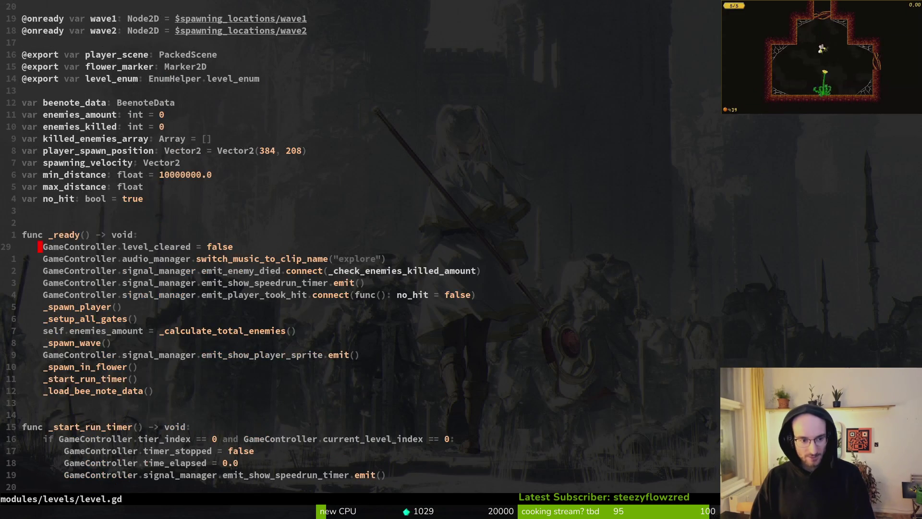
# Move through level.gd past _ready and _spawn_wave up to _check_enemies_killed_amount
pyautogui.hotkey('ctrl', 'd')
pyautogui.hotkey('ctrl', 'd')
pyautogui.hotkey('ctrl', 'd')
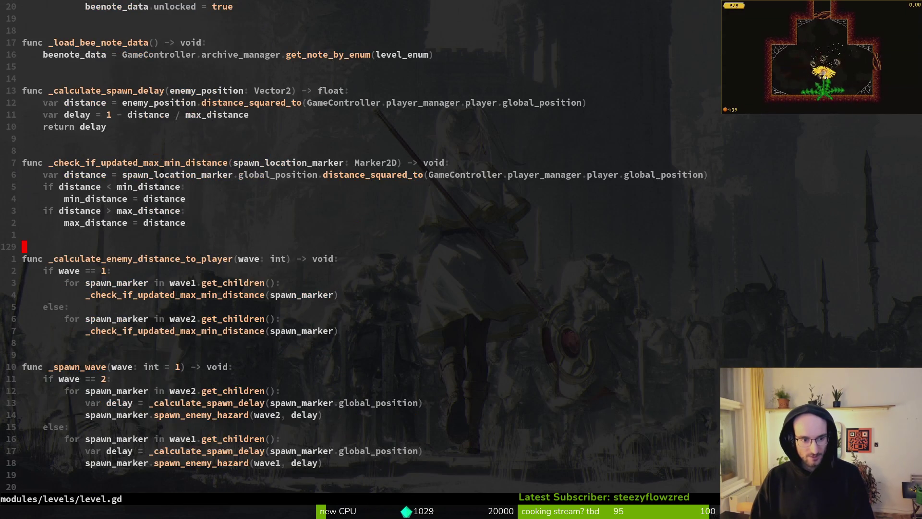
pyautogui.hotkey('ctrl', 'd')
pyautogui.hotkey('ctrl', 'd')
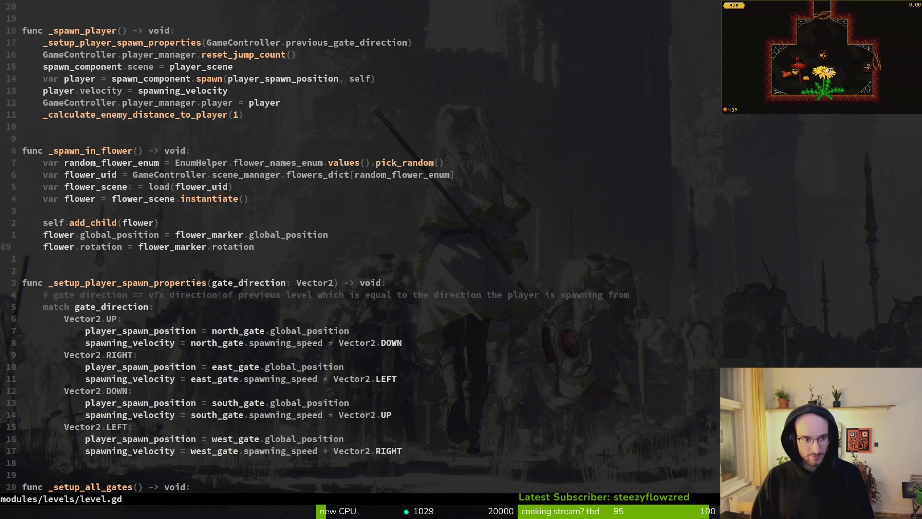
pyautogui.hotkey('ctrl', 'u')
pyautogui.hotkey('ctrl', 'u')
pyautogui.hotkey('ctrl', 'u')
pyautogui.press('j')
pyautogui.press('j')
pyautogui.press('j')
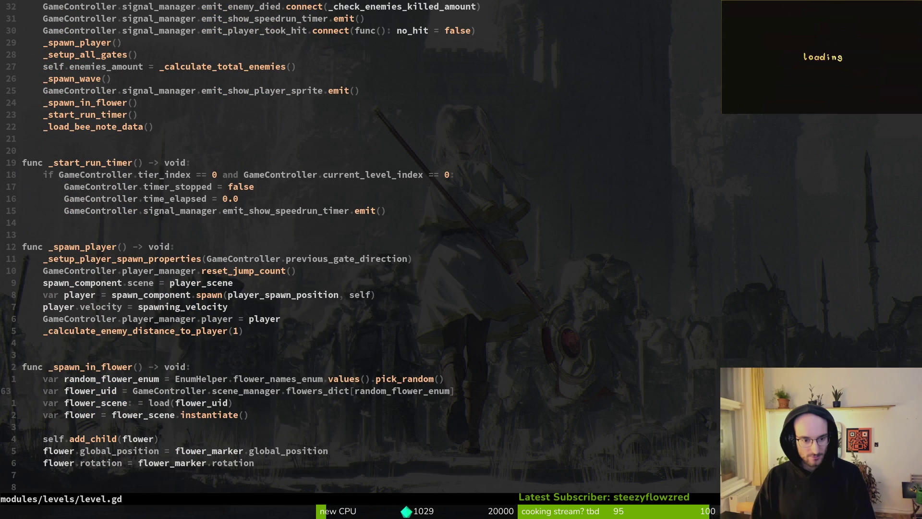
pyautogui.hotkey('ctrl', 'd')
pyautogui.hotkey('ctrl', 'd')
pyautogui.hotkey('ctrl', 'd')
pyautogui.hotkey('ctrl', 'd')
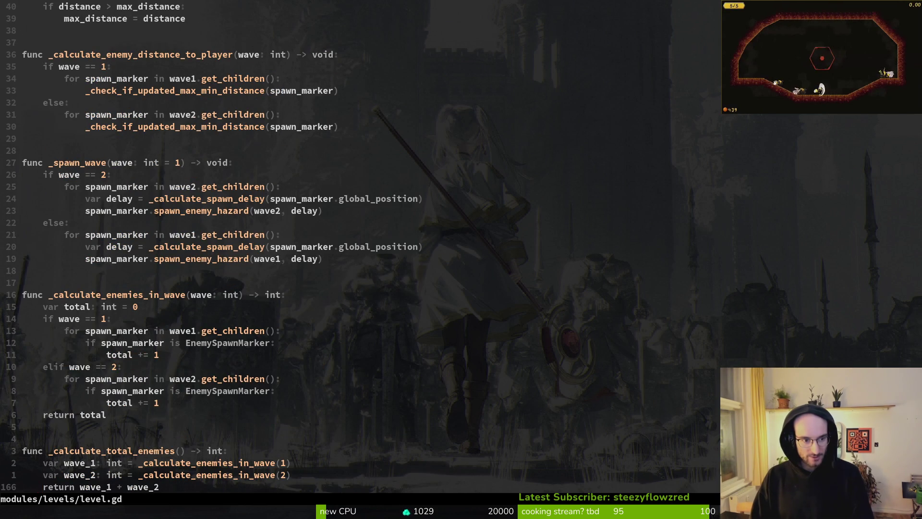
pyautogui.press('k')
pyautogui.press('k')
pyautogui.press('{')
pyautogui.press('{')
pyautogui.press('{')
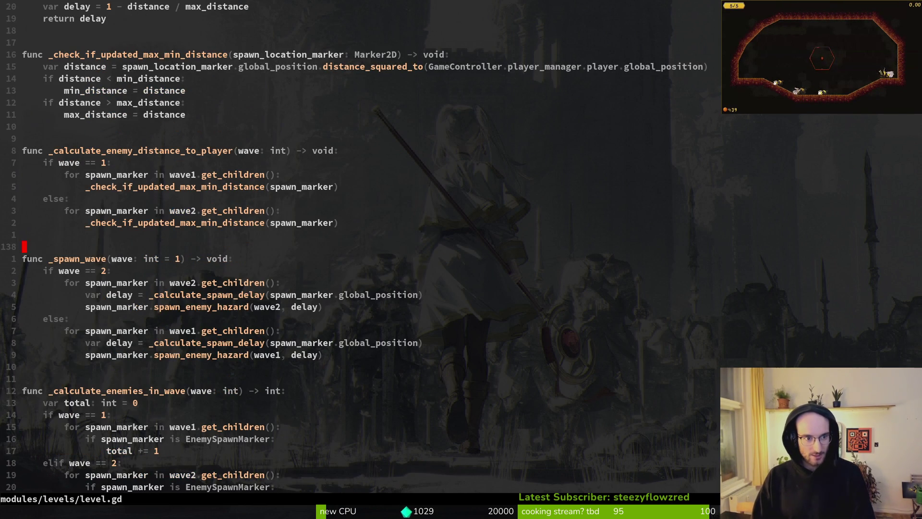
pyautogui.press('2')
pyautogui.press('0')
pyautogui.press('k')
pyautogui.press('2')
pyautogui.press('0')
pyautogui.press('k')
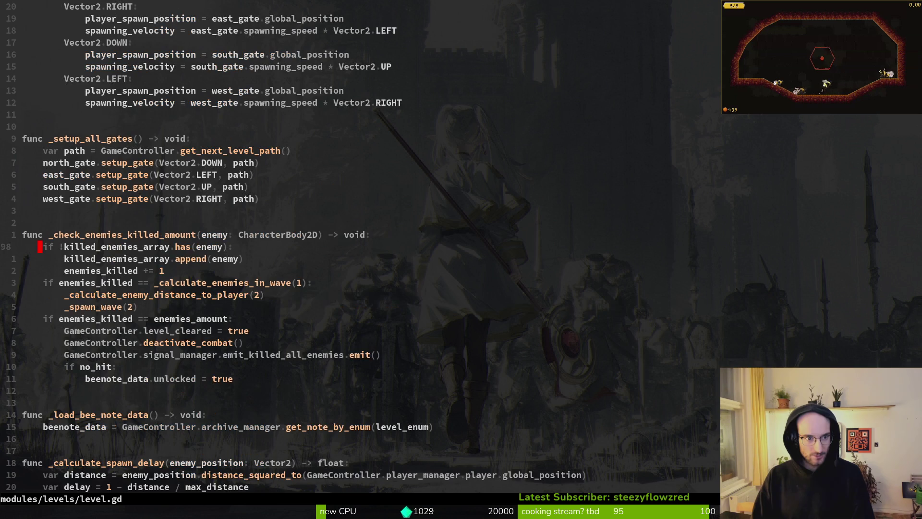
# Mark the opening lines of _check_enemies_killed_amount, then return to its func line
pyautogui.press('k')
pyautogui.hotkey('shift', 'v')
pyautogui.press('j')
pyautogui.press('j')
pyautogui.press('j')
pyautogui.press('j')
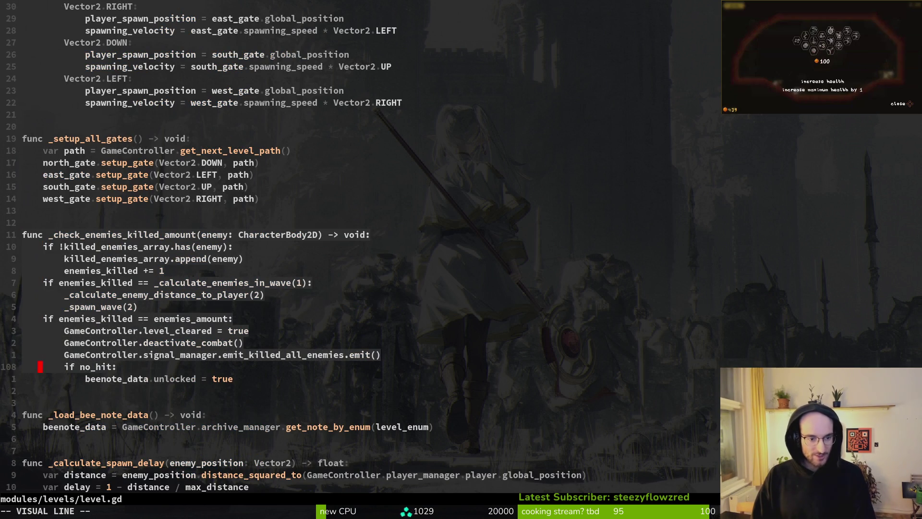
pyautogui.press('Escape')
pyautogui.press('k')
pyautogui.press('k')
pyautogui.press('k')
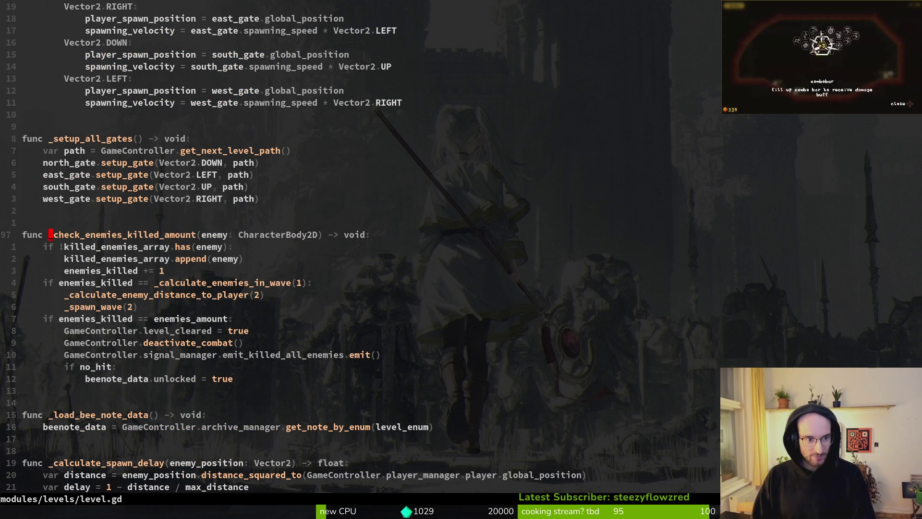
pyautogui.press('j')
pyautogui.press('j')
pyautogui.press('j')
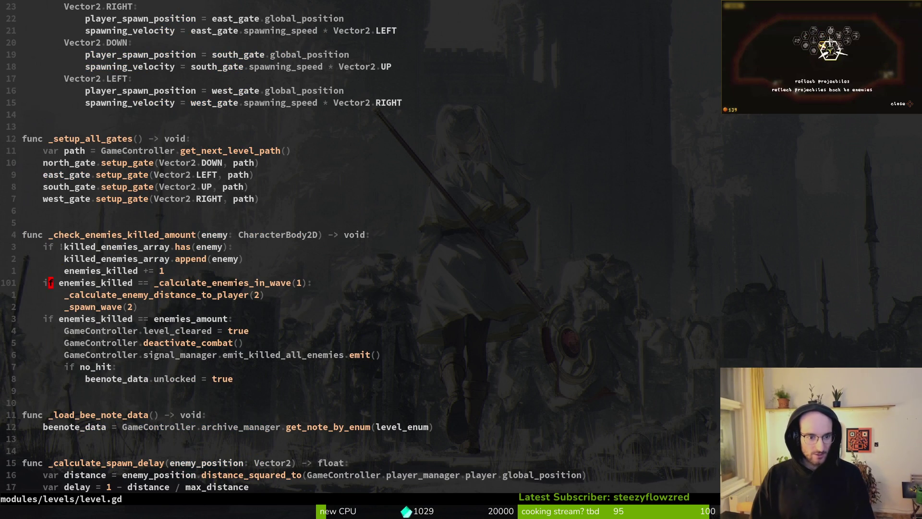
pyautogui.press('k')
# Select the wave-one kill comparison on line 101, then go to killed_enemies_array on line 99
pyautogui.press('w')
pyautogui.press('v')
pyautogui.press('i')
pyautogui.press('w')
pyautogui.press('y')
pyautogui.press('V')
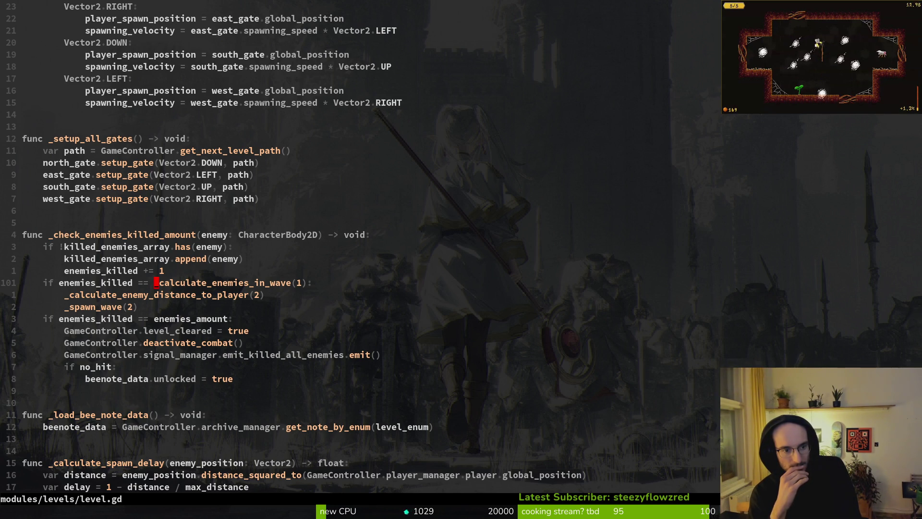
pyautogui.click(67, 259)
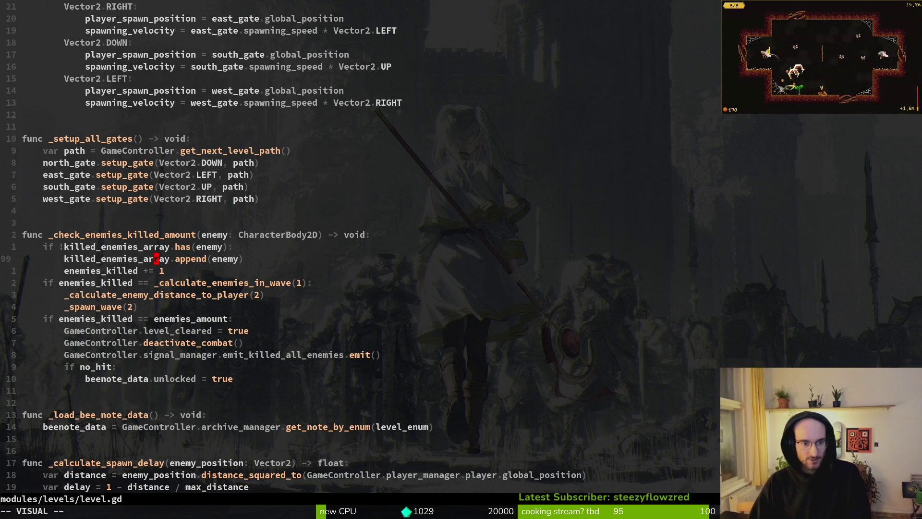
pyautogui.hotkey('ctrl', 'p')
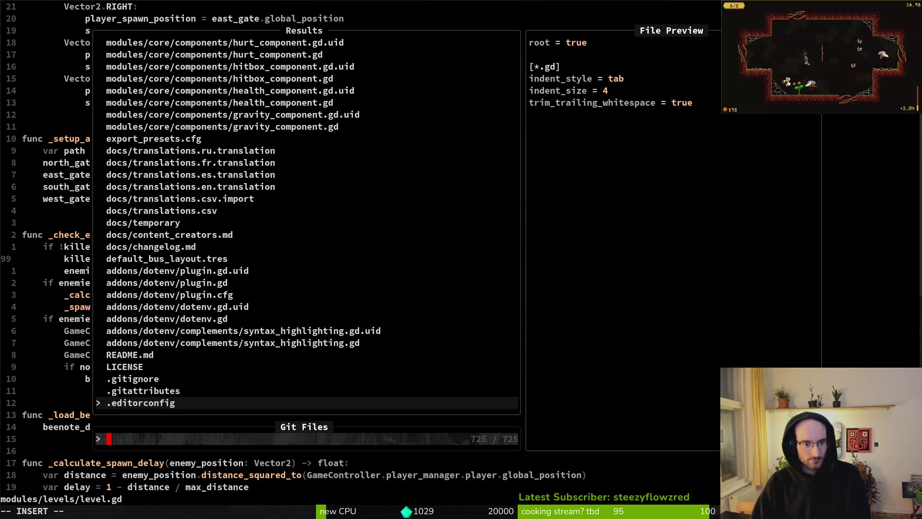
# Search the whole project for killed_enemies_array
pyautogui.press('Escape')
pyautogui.press('space')
pyautogui.press('p')
pyautogui.press('s')
pyautogui.hotkey('ctrl', 'r')
pyautogui.hotkey('ctrl', 'w')
pyautogui.press('Return')
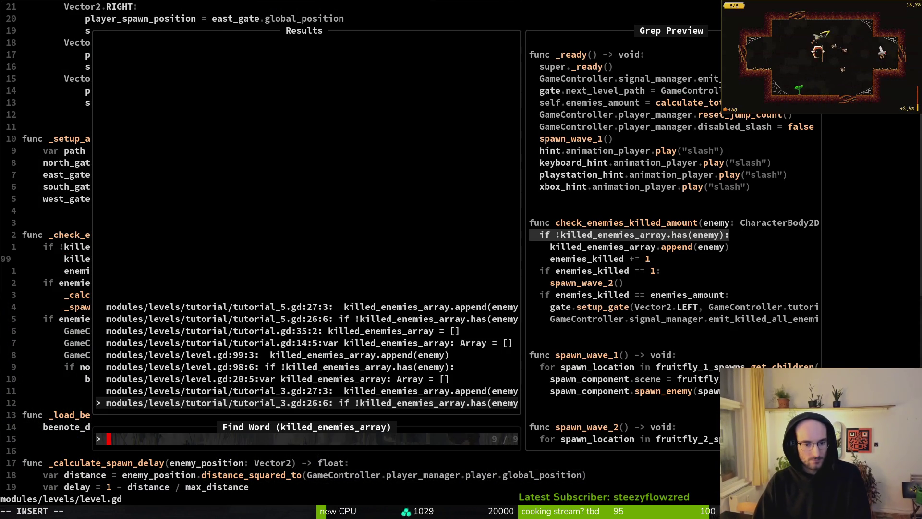
# Preview the killed_enemies_array matches in level.gd, tutorial.gd and tutorial_5.gd
pyautogui.hotkey('ctrl', 'p')
pyautogui.hotkey('ctrl', 'p')
pyautogui.hotkey('ctrl', 'p')
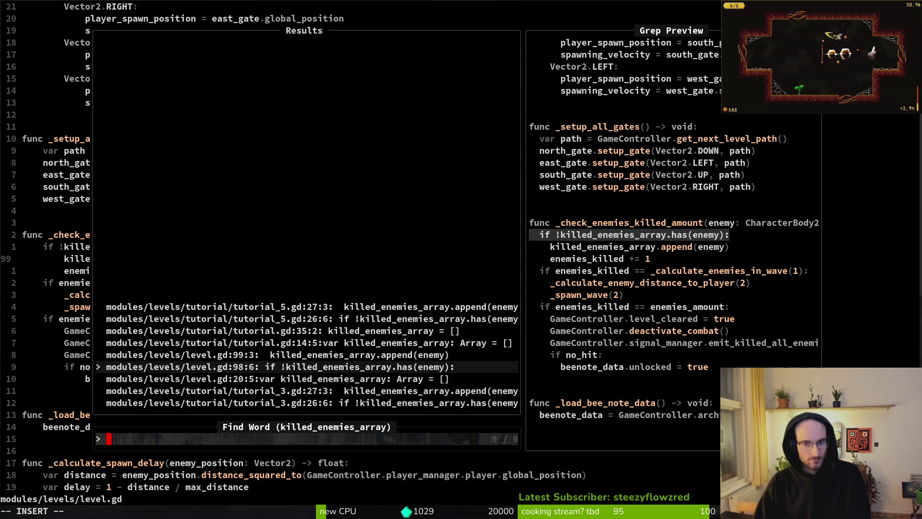
pyautogui.hotkey('ctrl', 'p')
pyautogui.hotkey('ctrl', 'p')
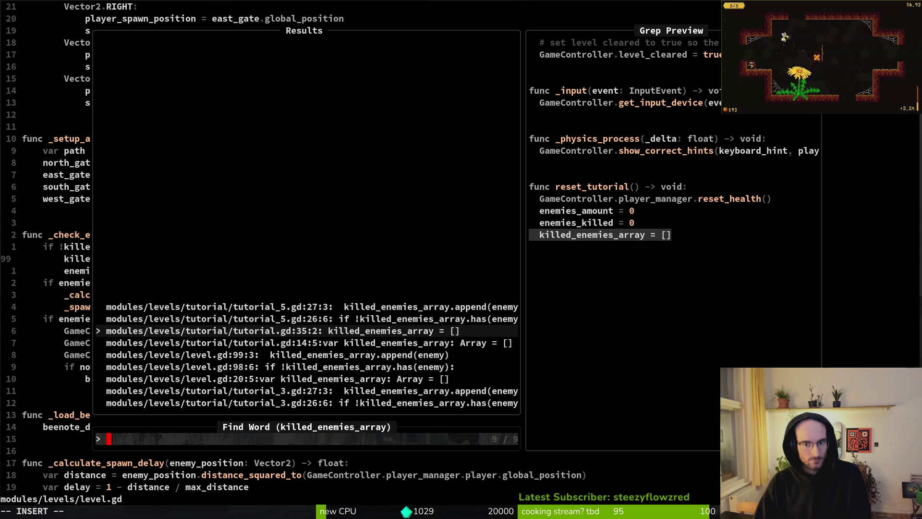
pyautogui.press('Up')
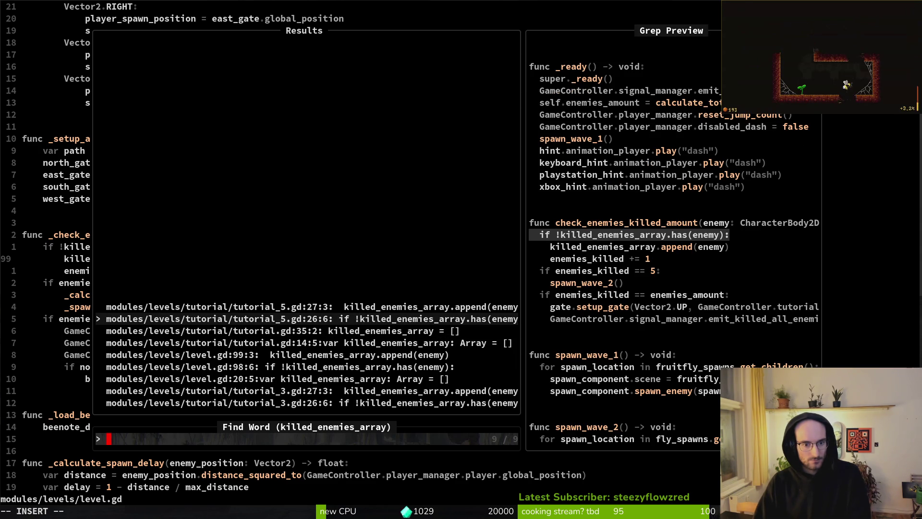
pyautogui.press('Down')
pyautogui.press('Down')
pyautogui.press('Down')
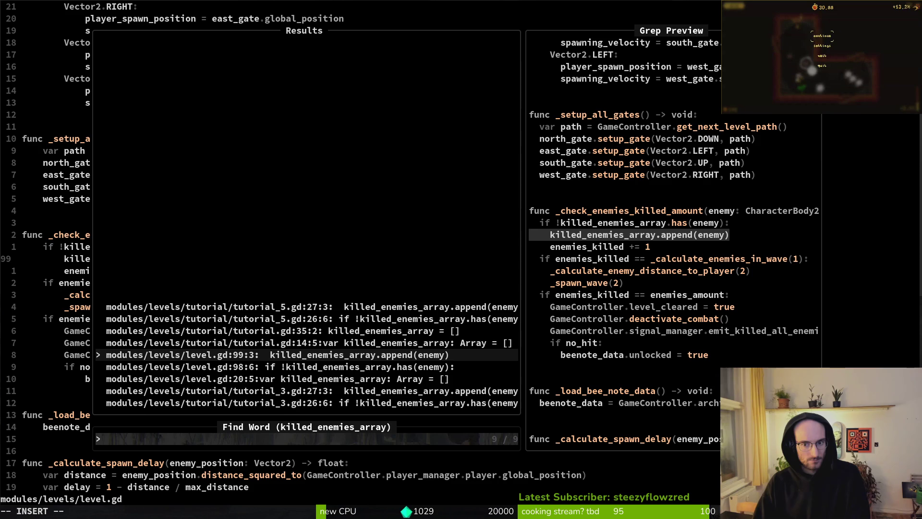
pyautogui.press('Down')
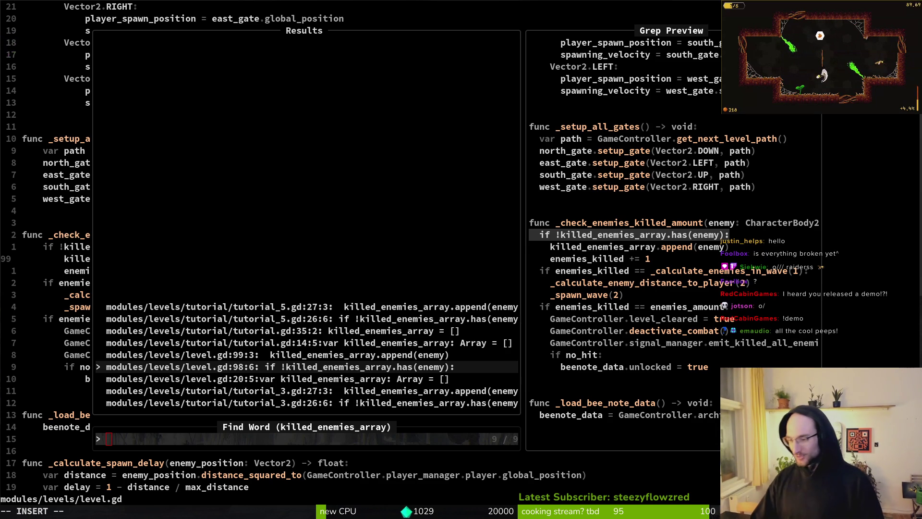
# Check Discord's feedback-bugreport channel, then return and close the results on level.gd
pyautogui.hotkey('alt', 'Tab')
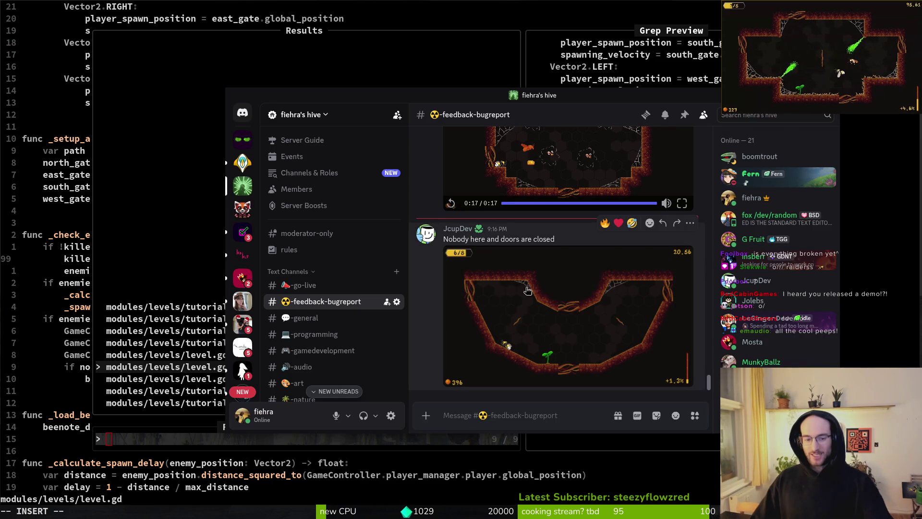
pyautogui.click(146, 210)
pyautogui.press('Return')
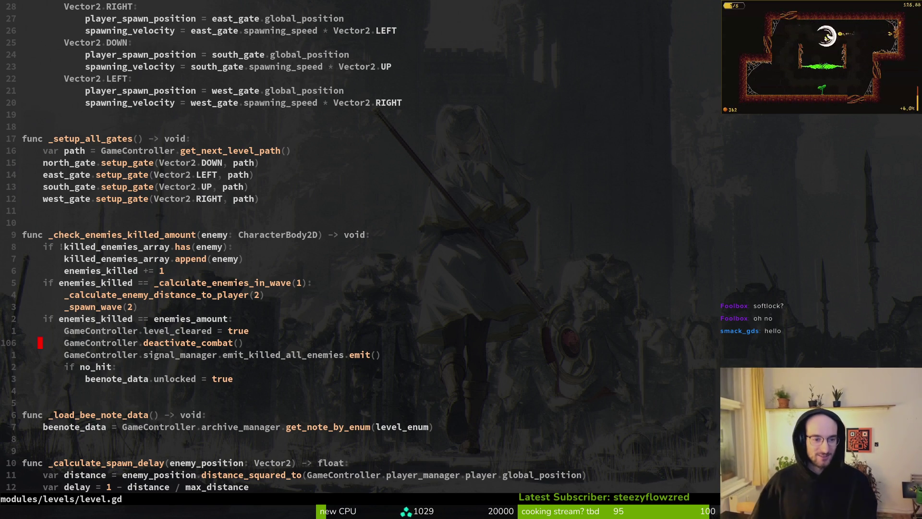
# Scroll level.gd past the wave-two hazard spawn line to _check_enemies_killed_amount
pyautogui.scroll(12, 163, 259)
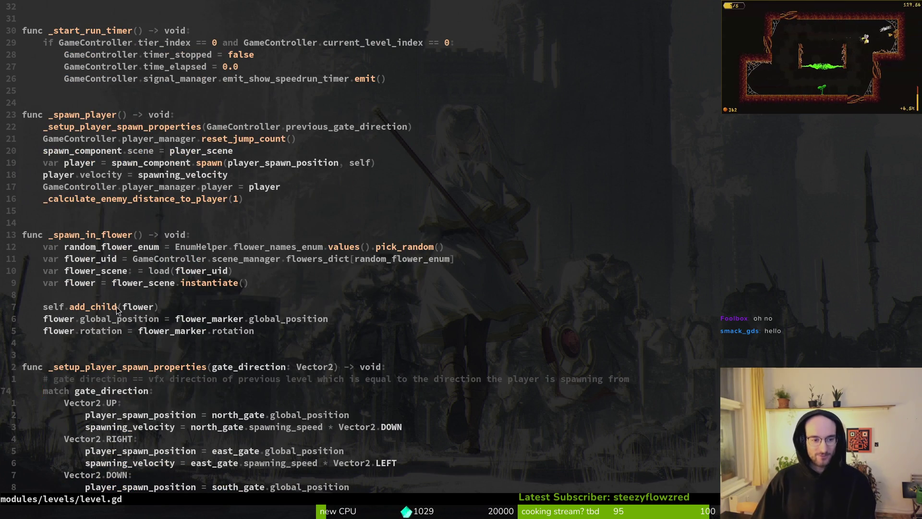
pyautogui.scroll(5, 129, 289)
pyautogui.scroll(-7, 137, 250)
pyautogui.scroll(1, 132, 243)
pyautogui.scroll(-20, 132, 260)
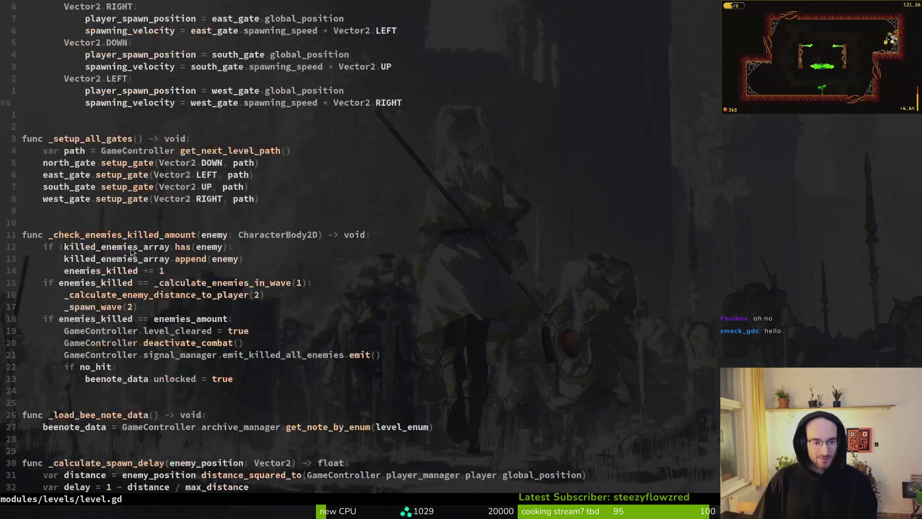
pyautogui.scroll(-2, 139, 434)
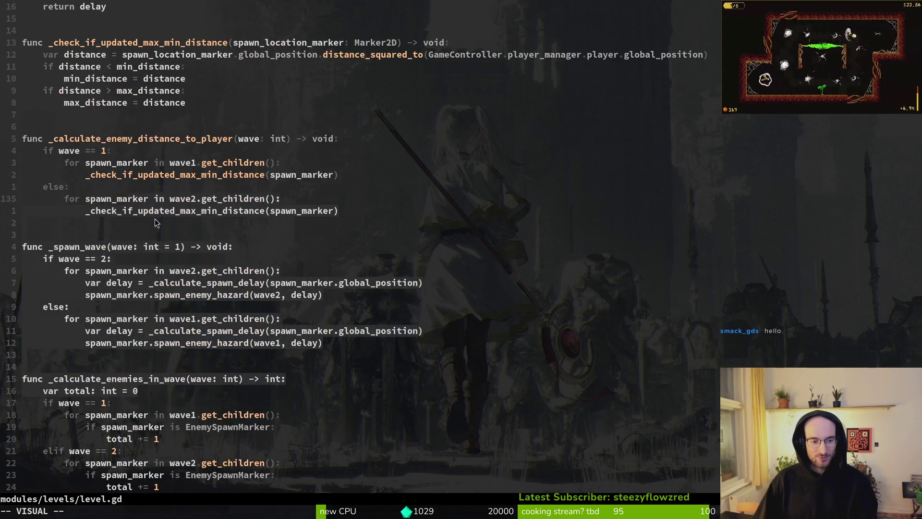
pyautogui.click(135, 295)
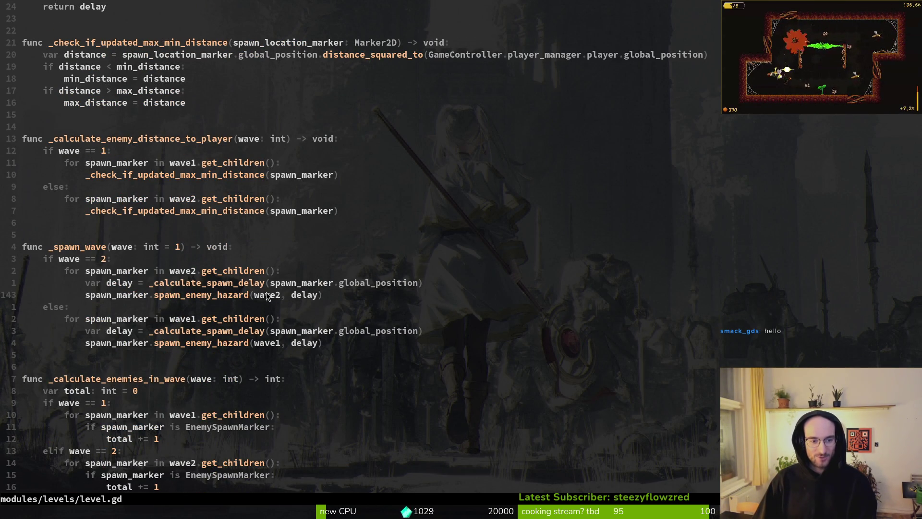
pyautogui.scroll(10, 108, 269)
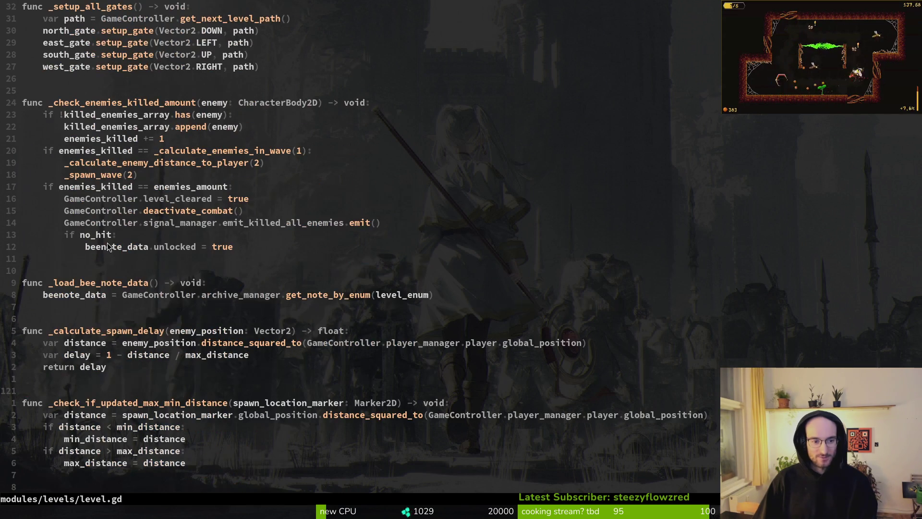
pyautogui.scroll(5, 125, 250)
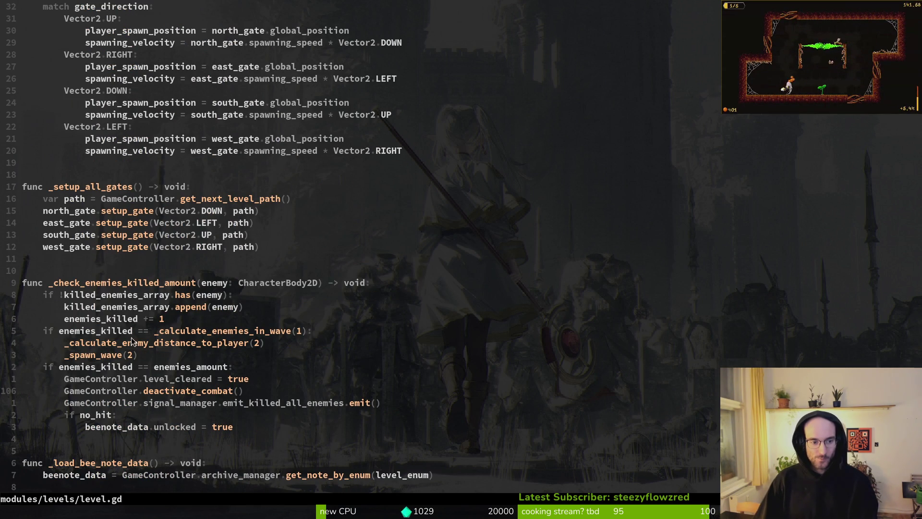
pyautogui.scroll(18, 159, 416)
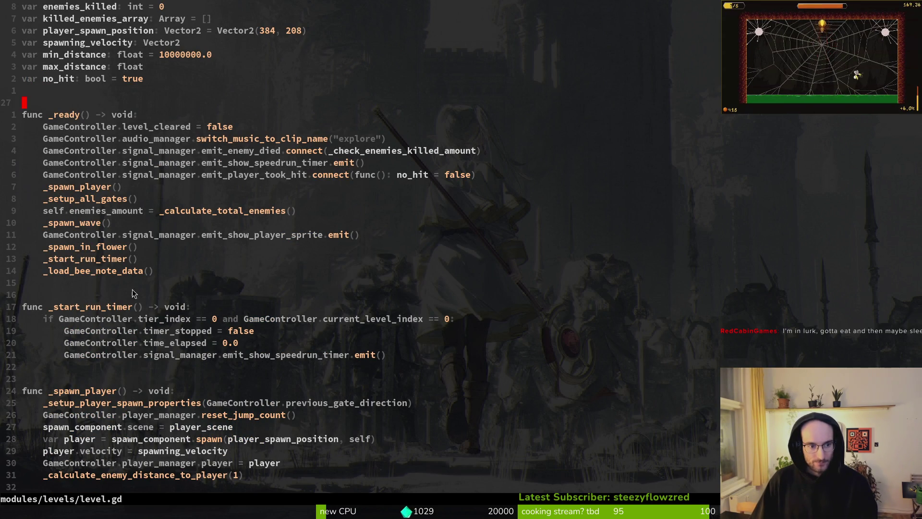
pyautogui.scroll(-11, 128, 289)
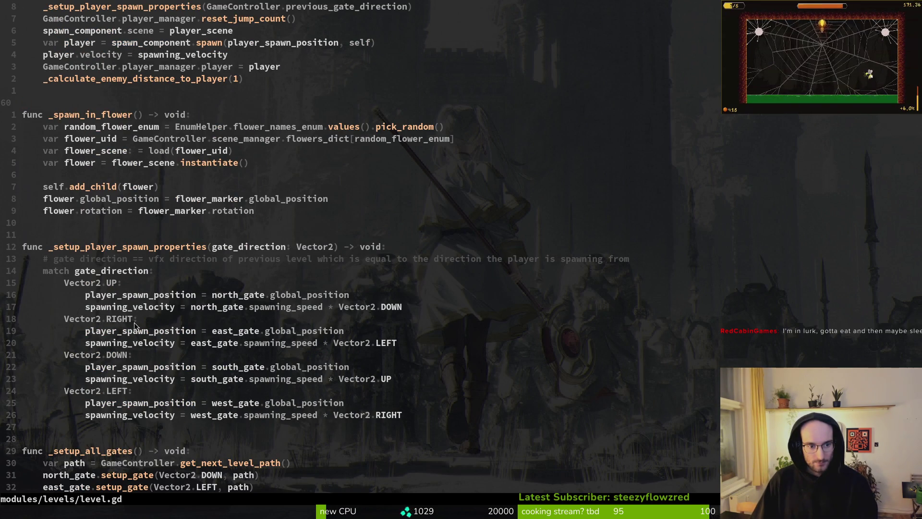
pyautogui.scroll(-6, 134, 321)
pyautogui.scroll(-4, 141, 331)
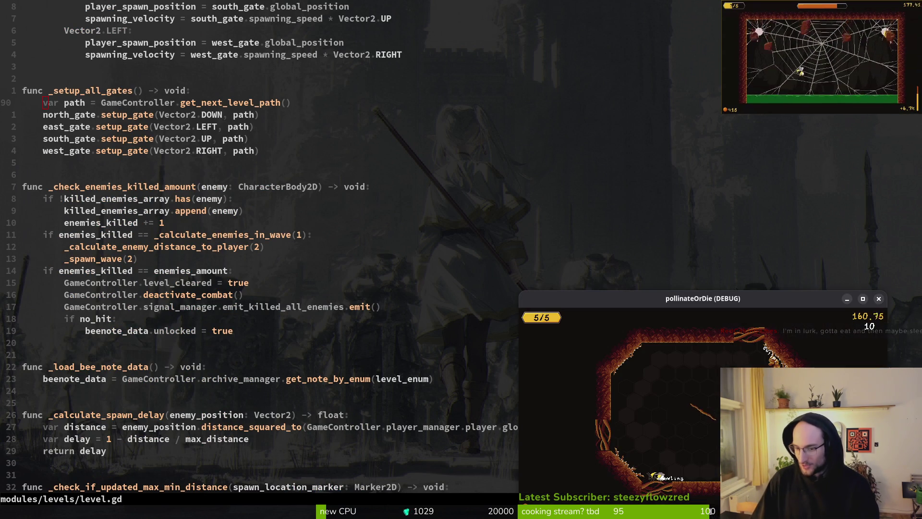
# Maximize the game window, then open debug.helper.gd in Neovim
pyautogui.moveTo(647, 252)
pyautogui.mouseDown()
pyautogui.moveTo(533, 253)
pyautogui.moveTo(432, 142)
pyautogui.mouseUp()
pyautogui.doubleClick(432, 142)
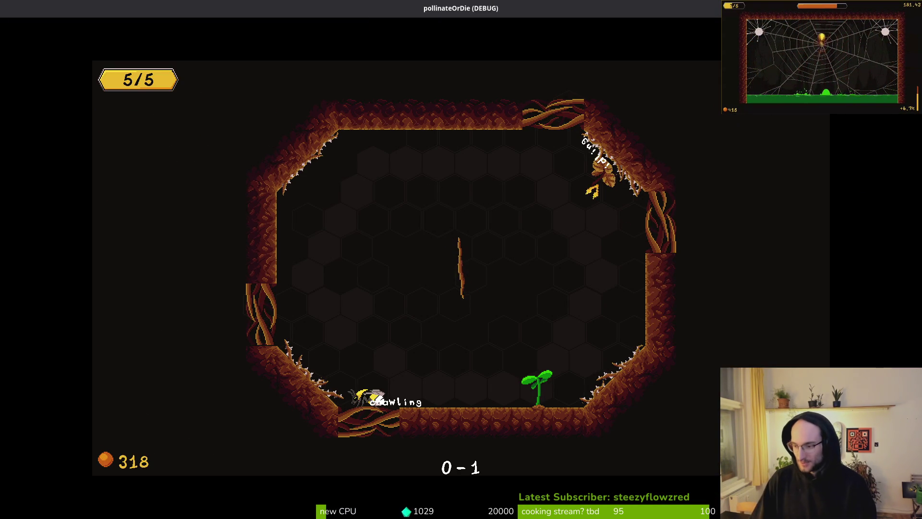
pyautogui.hotkey('alt', 'Tab')
pyautogui.press('space')
pyautogui.press('f')
pyautogui.press('f')
pyautogui.write('debug.h')
pyautogui.press('Return')
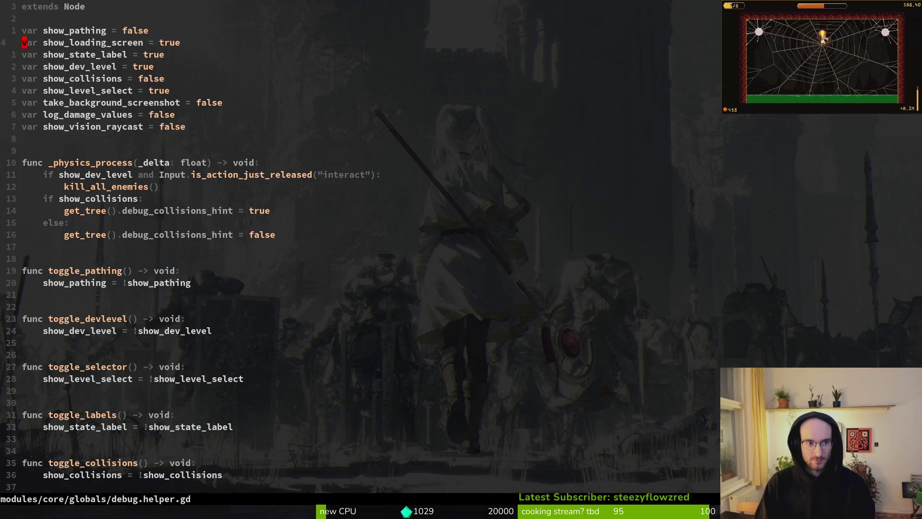
# Set show_state_label and show_dev_level to false and save
pyautogui.write('cwfalse')
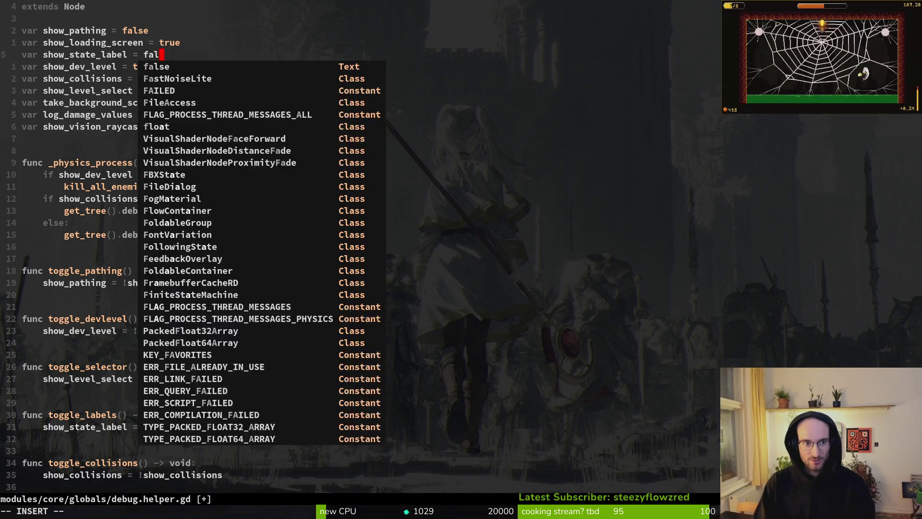
pyautogui.press('Escape')
pyautogui.hotkey('ctrl', 's')
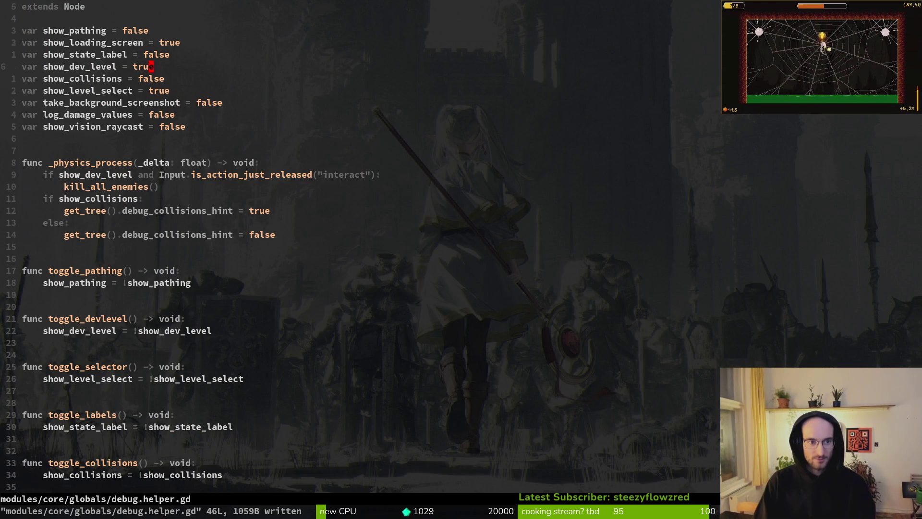
pyautogui.write('jciwfalse')
pyautogui.press('Escape')
pyautogui.hotkey('ctrl', 's')
# Change show_state_label's neighbor show_level_select to false, save, then run and stop the game
pyautogui.press('j')
pyautogui.press('j')
pyautogui.write('ciwflase')
pyautogui.press('BackSpace')
pyautogui.press('BackSpace')
pyautogui.press('BackSpace')
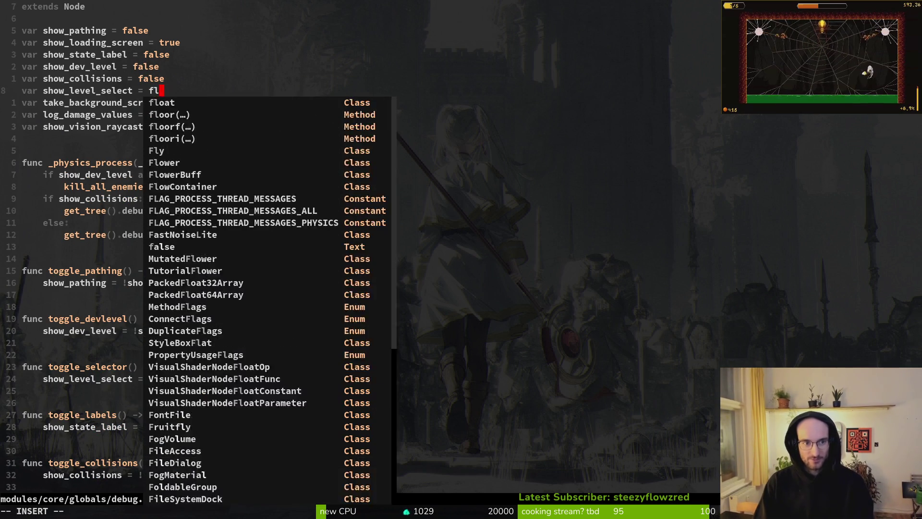
pyautogui.write('ase')
pyautogui.press('Escape')
pyautogui.hotkey('ctrl', 's')
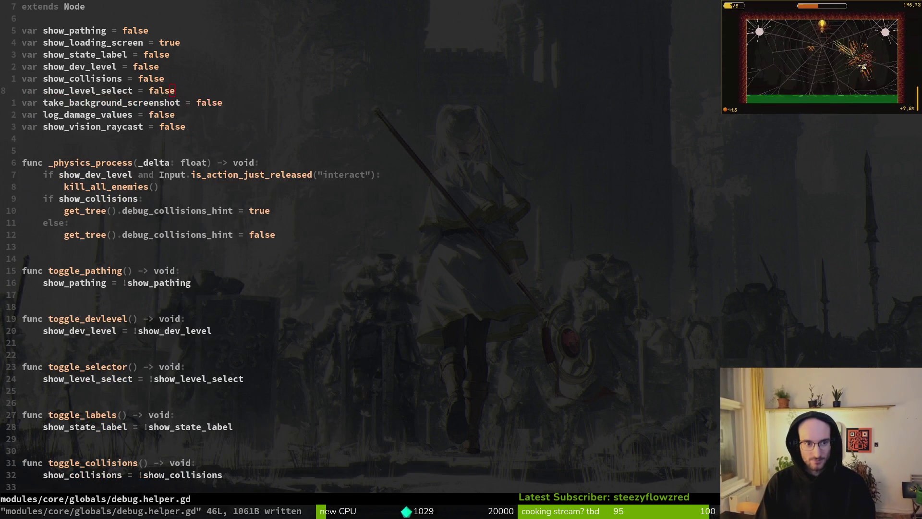
pyautogui.press('F5')
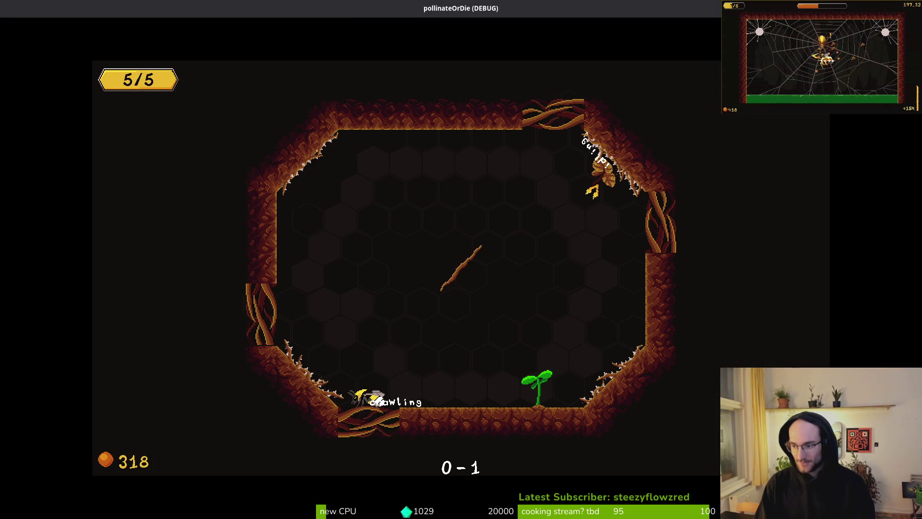
pyautogui.press('F8')
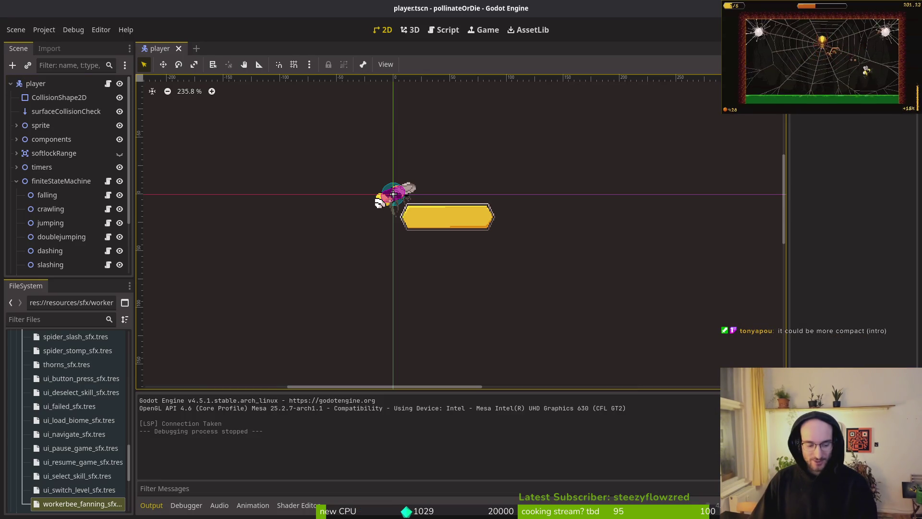
# Relaunch the project with F5 and bring the game's main menu window forward
pyautogui.press('F5')
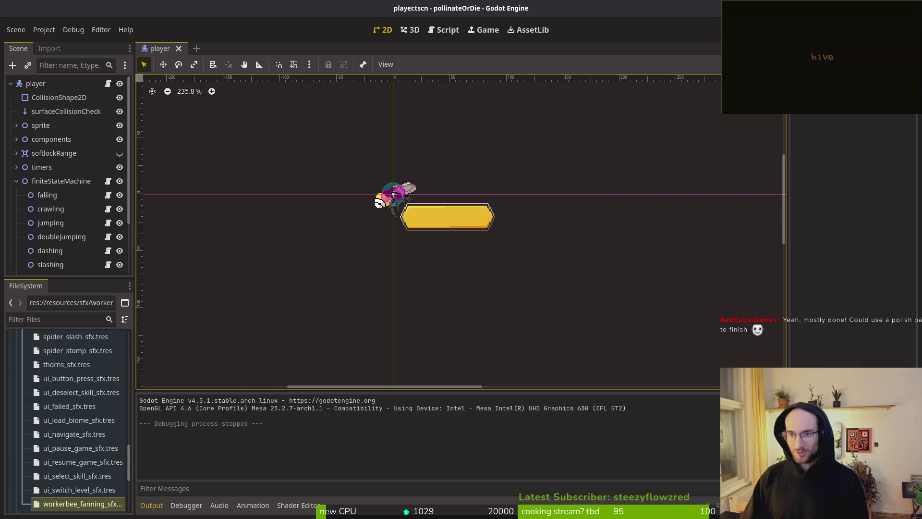
pyautogui.press('F5')
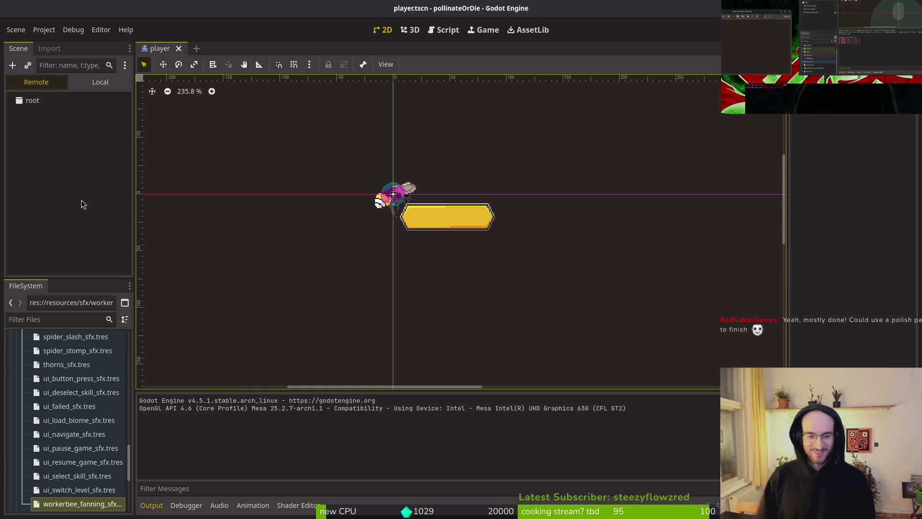
pyautogui.hotkey('alt', 'Tab')
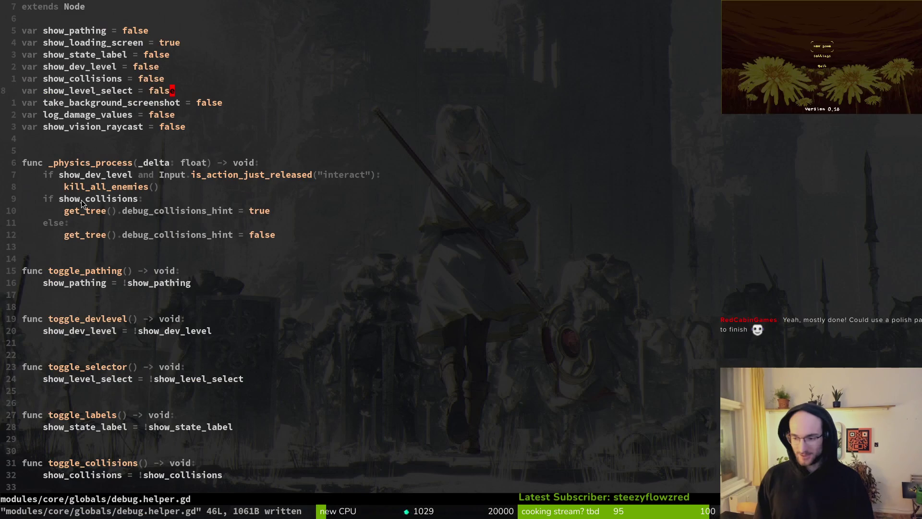
pyautogui.hotkey('alt', 'Tab')
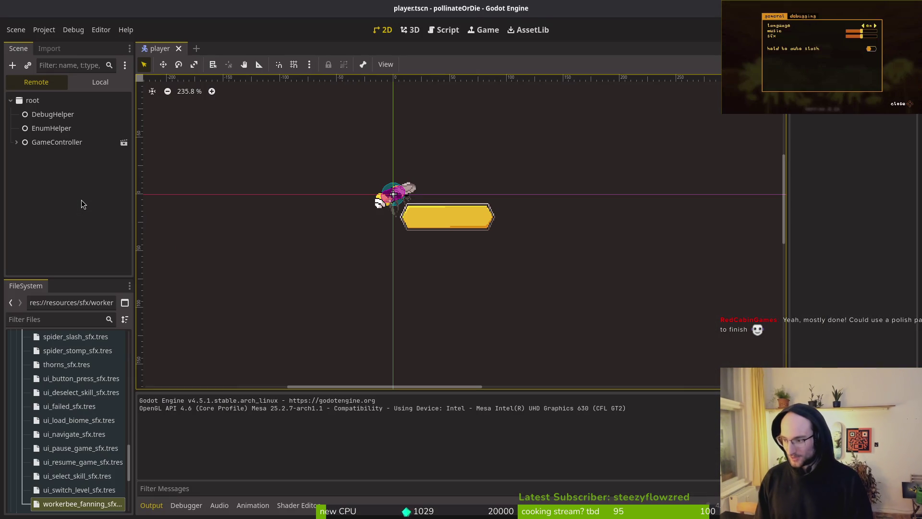
pyautogui.hotkey('alt', 'Tab')
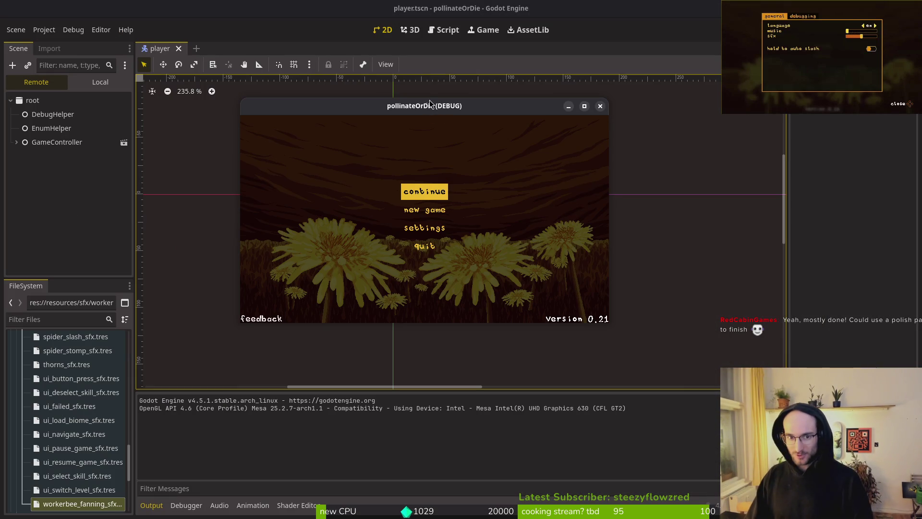
# Raise music to about two thirds and sfx one step in settings, then continue the saved game
pyautogui.doubleClick(430, 105)
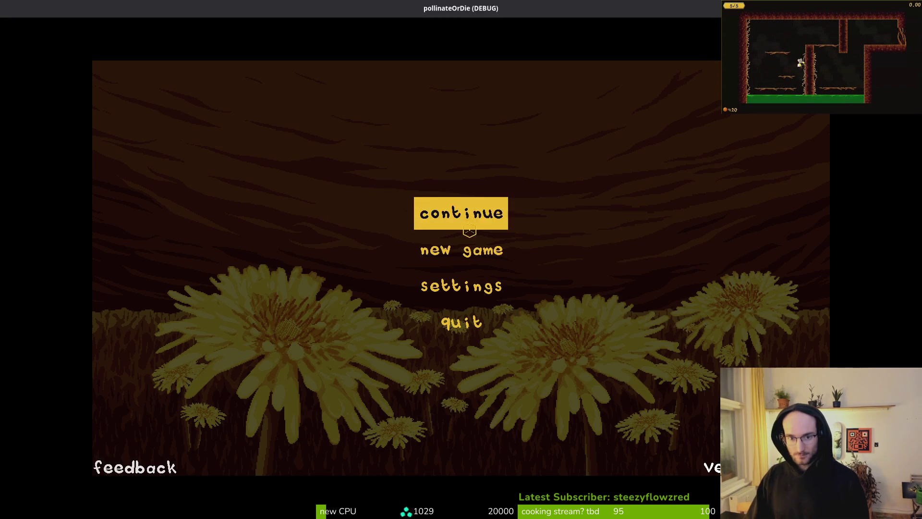
pyautogui.click(461, 286)
pyautogui.moveTo(591, 173); pyautogui.dragTo(634, 173)
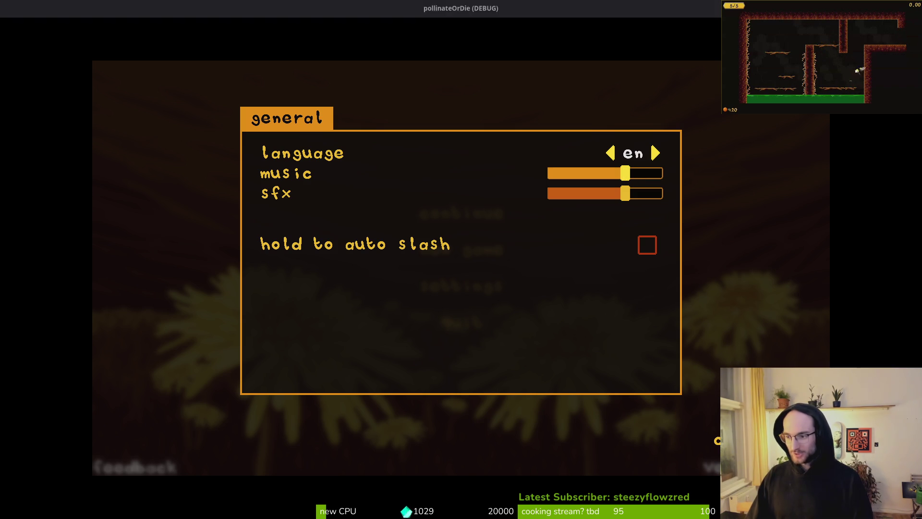
pyautogui.press('Right')
pyautogui.press('Down')
pyautogui.press('Right')
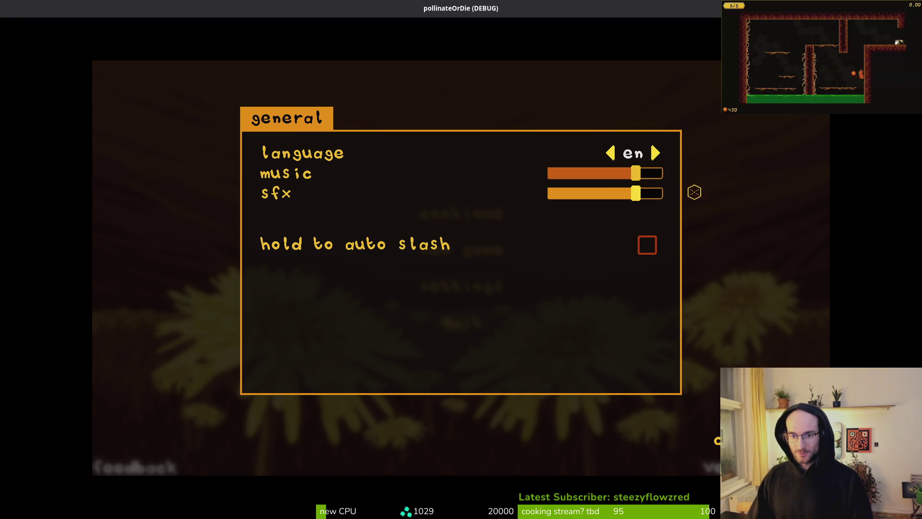
pyautogui.press('Escape')
pyautogui.click(495, 214)
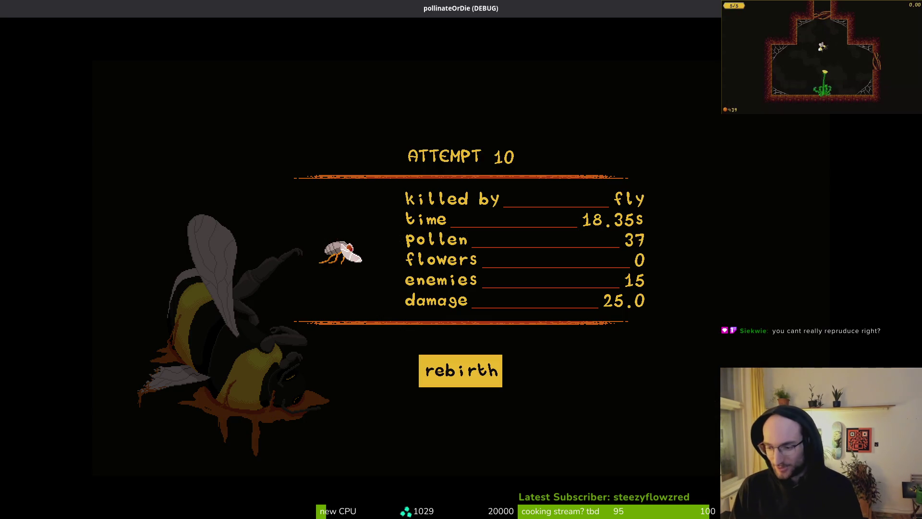
# Rebirth for a new attempt after the attempt 10 death summary
pyautogui.press('Return')
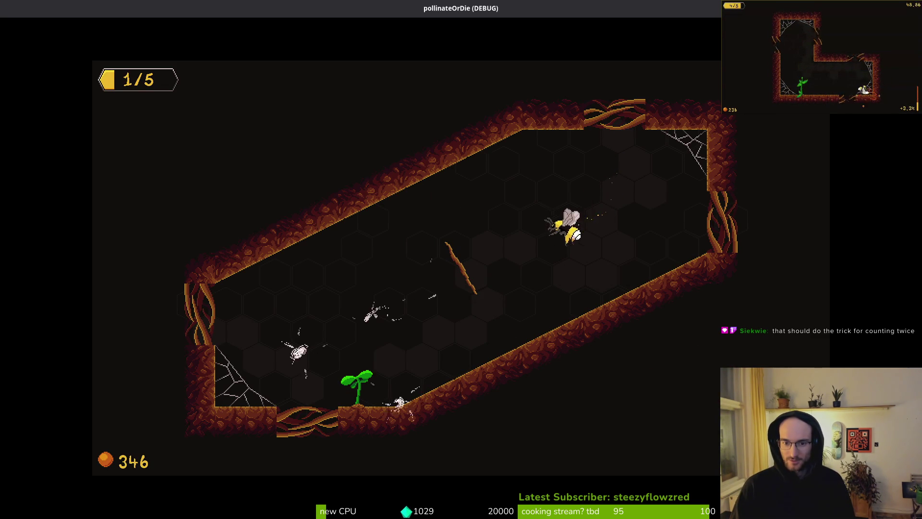
# Attack the red enemy and the floor plant, then rebirth from the death summary
pyautogui.click(583, 156)
pyautogui.click(365, 385)
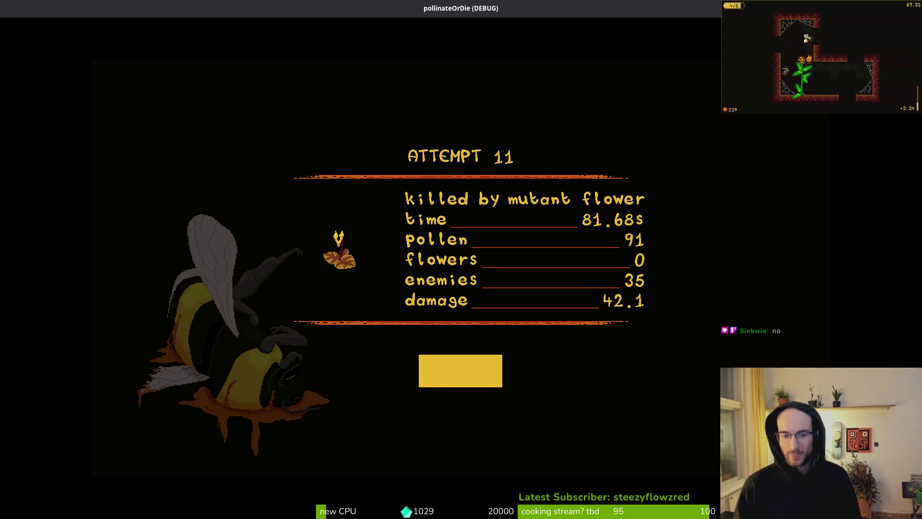
pyautogui.click(461, 371)
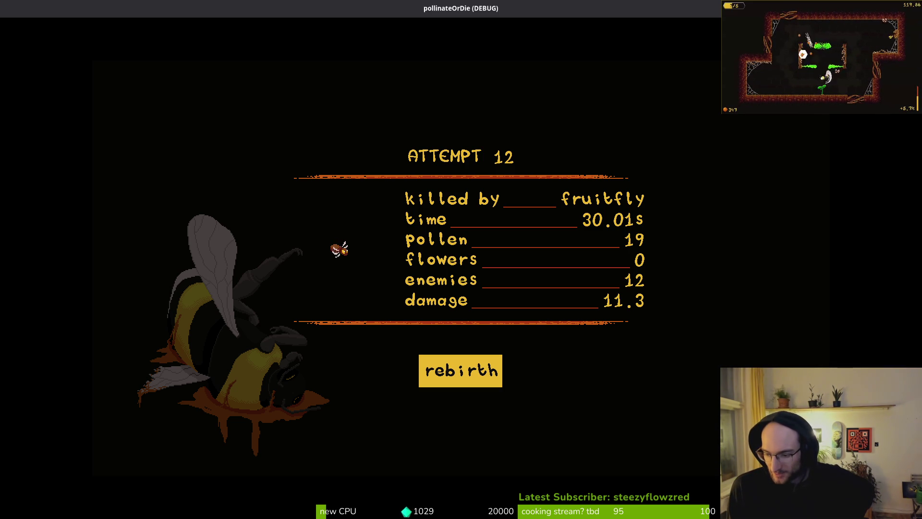
# Rebirth and fly up the hive shaft, through the left chamber and central passage toward the wasps
pyautogui.press('Return')
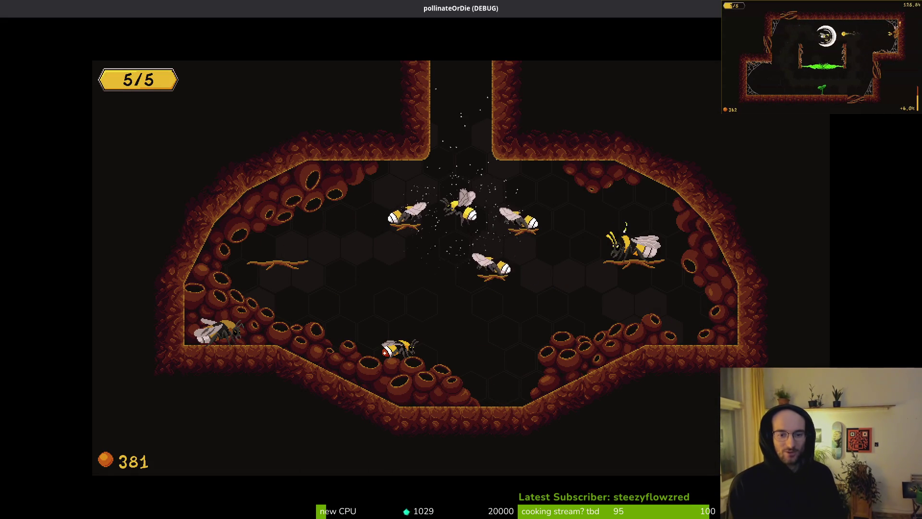
pyautogui.press('w')
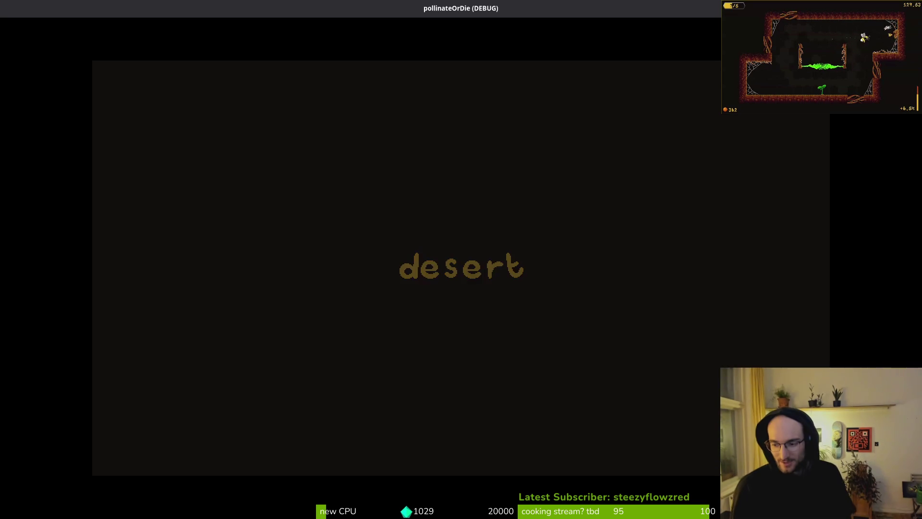
pyautogui.press('a')
pyautogui.press('w')
pyautogui.press('d')
pyautogui.press('d')
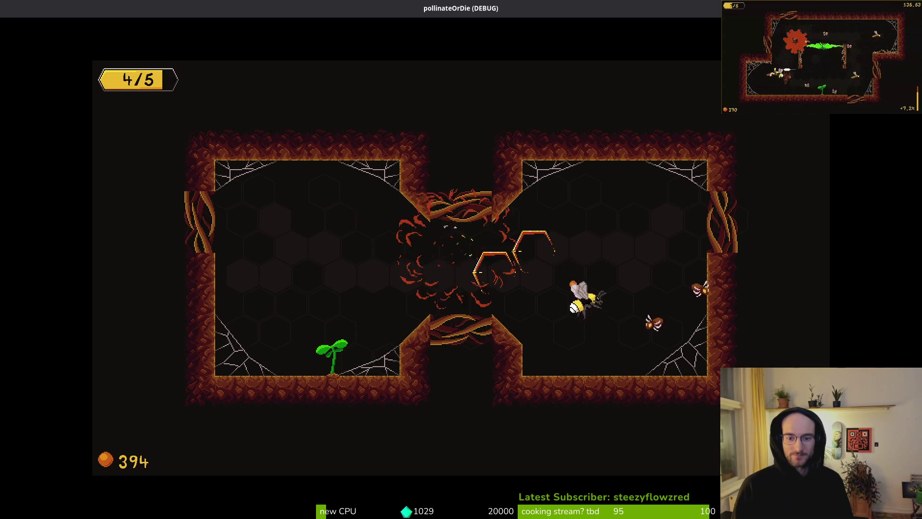
pyautogui.press('w')
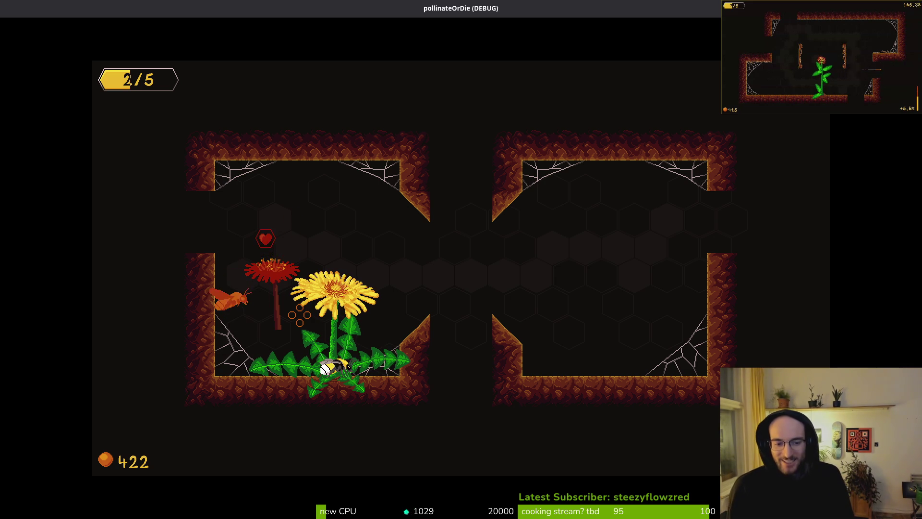
# Fight the flies around the chamber, moving between the floor, the upper left and the plant
pyautogui.press('Right')
pyautogui.press('Right')
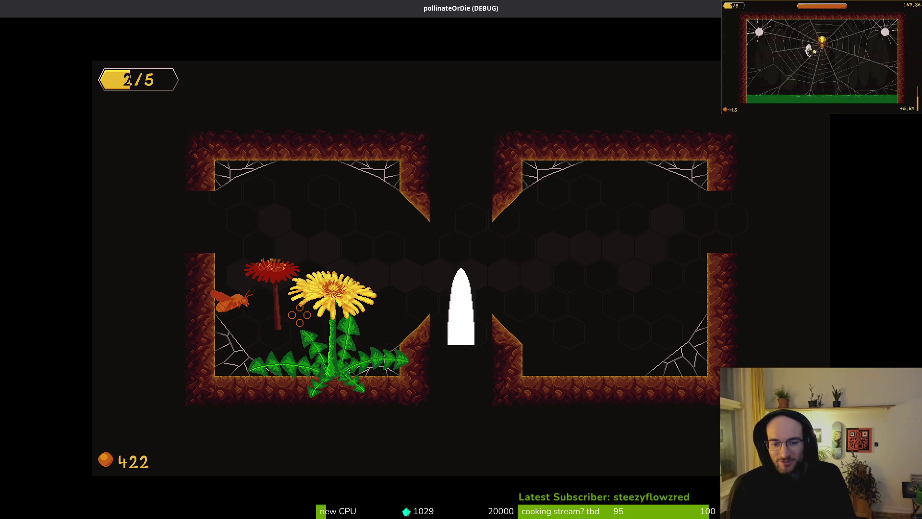
pyautogui.press('Left')
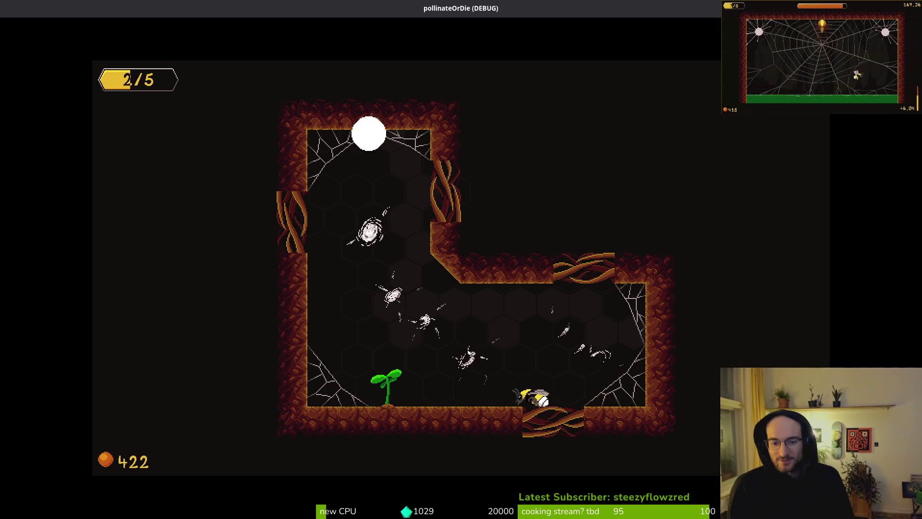
pyautogui.press('Up')
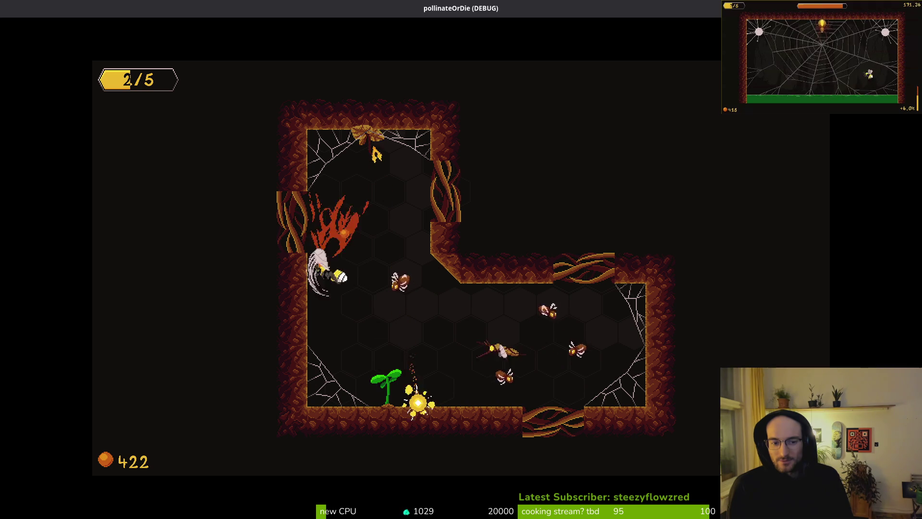
pyautogui.press('Down')
pyautogui.press('Right')
pyautogui.press('Left')
pyautogui.press('Up')
pyautogui.press('Down')
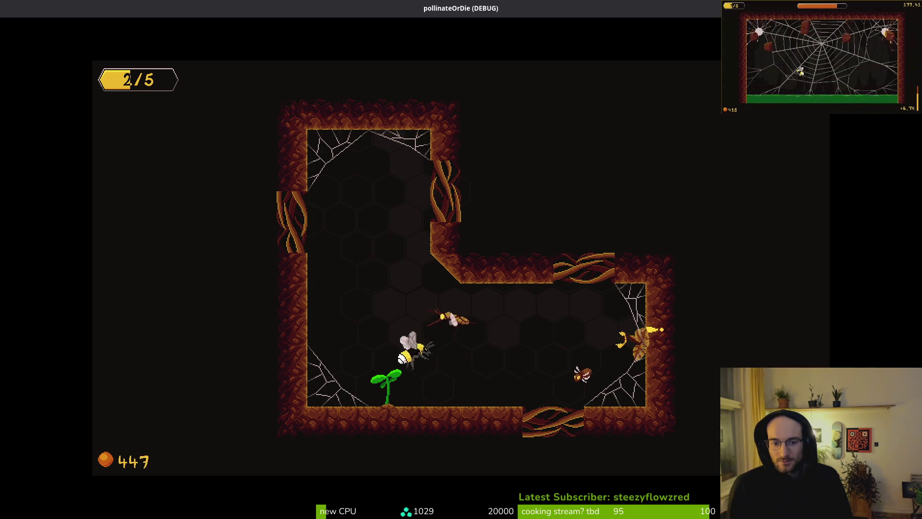
pyautogui.press('Right')
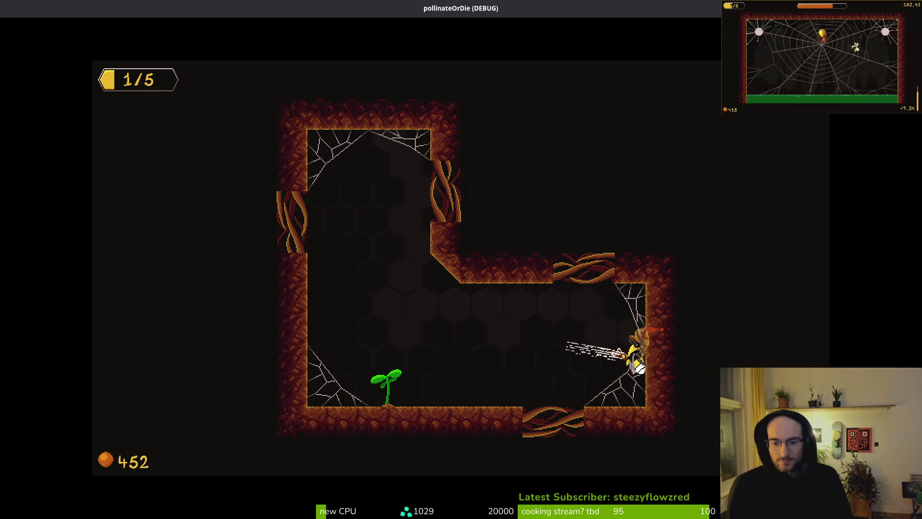
pyautogui.press('Left')
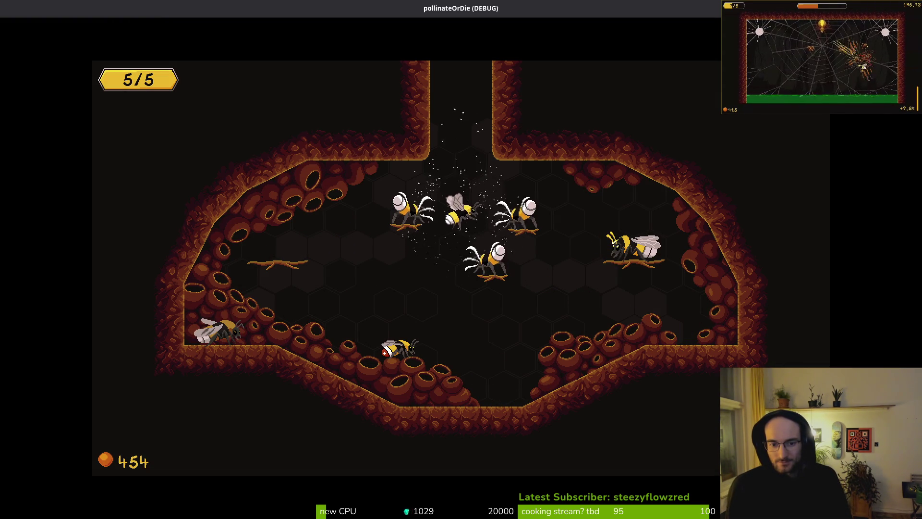
# Dash through the spiders and flies, then return beside the sprout so it grows into a red flower
pyautogui.press('w')
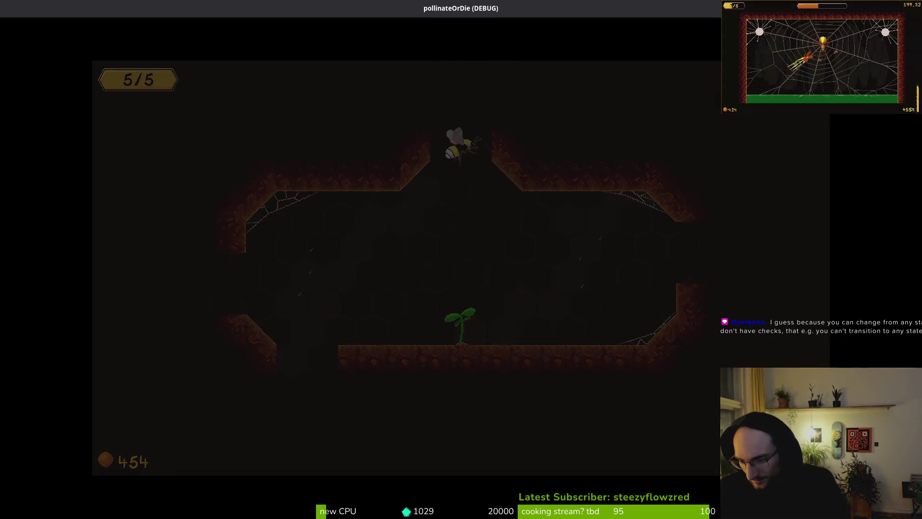
pyautogui.press('a')
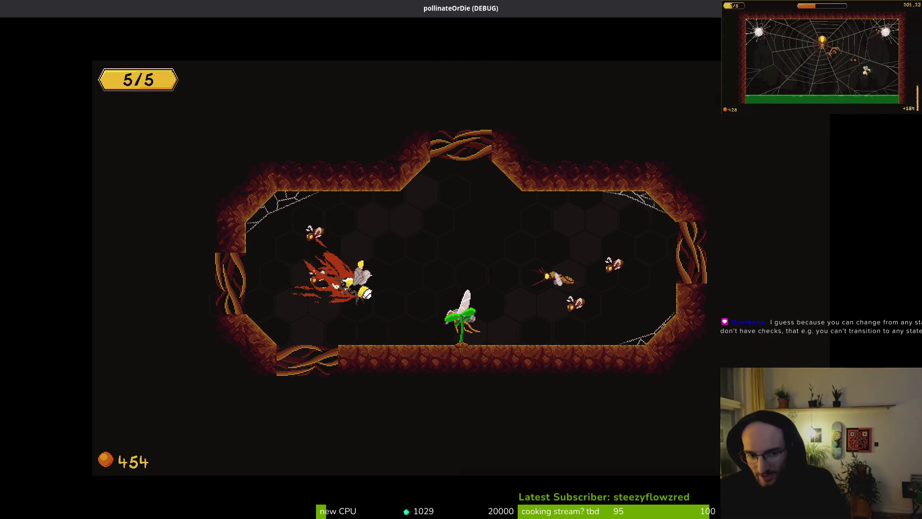
pyautogui.press('d')
pyautogui.press('a')
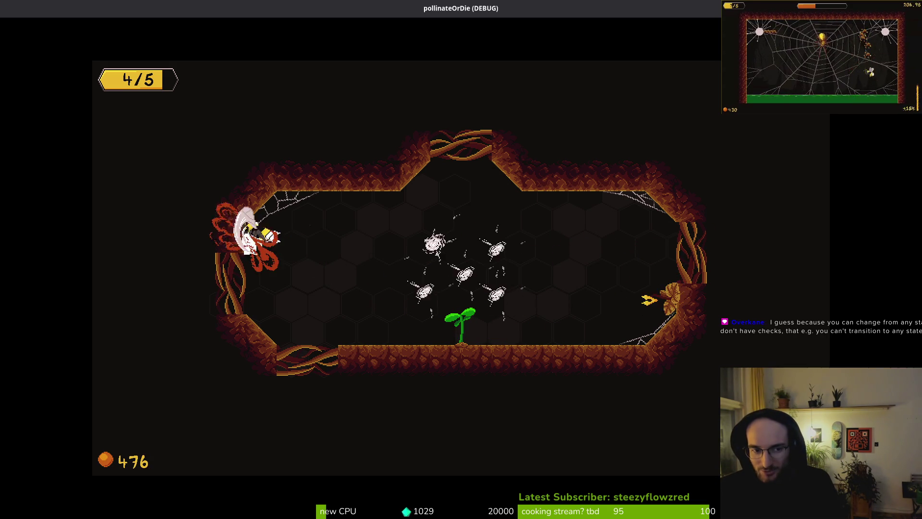
pyautogui.press('d')
pyautogui.press('a')
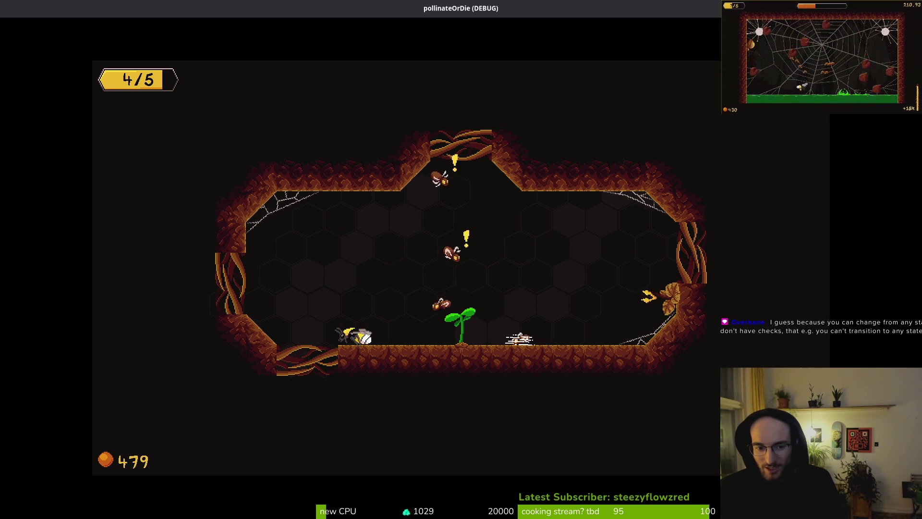
pyautogui.press('d')
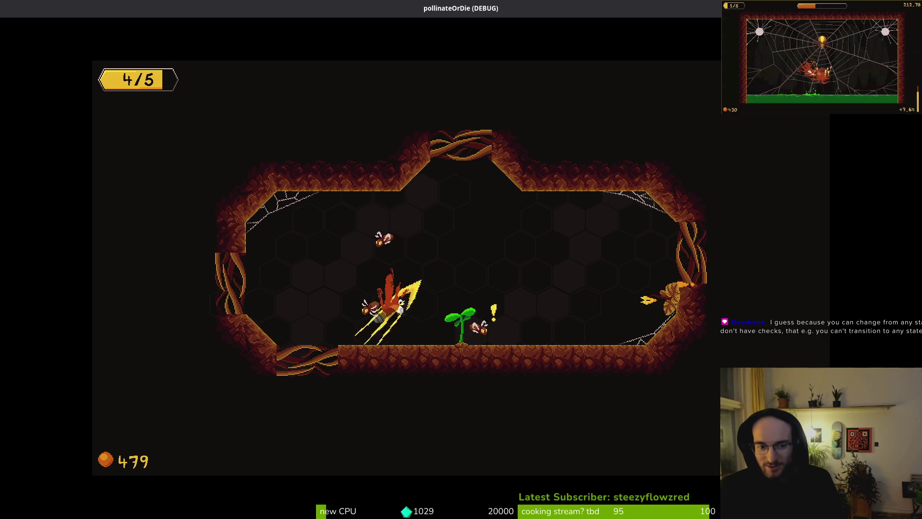
pyautogui.press('d')
pyautogui.press('d')
pyautogui.press('a')
pyautogui.press('w')
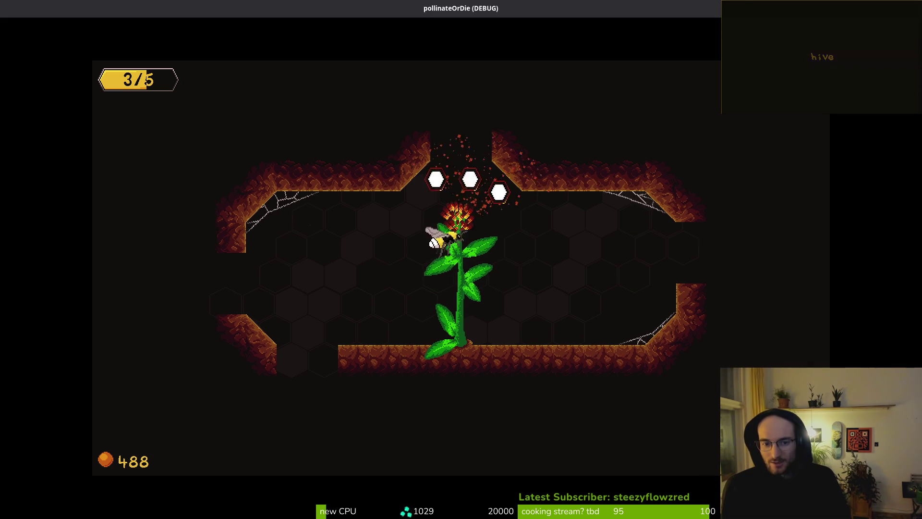
# Take the bandage health upgrade, exit right, and slash the first enemies near the new sprout
pyautogui.press('d')
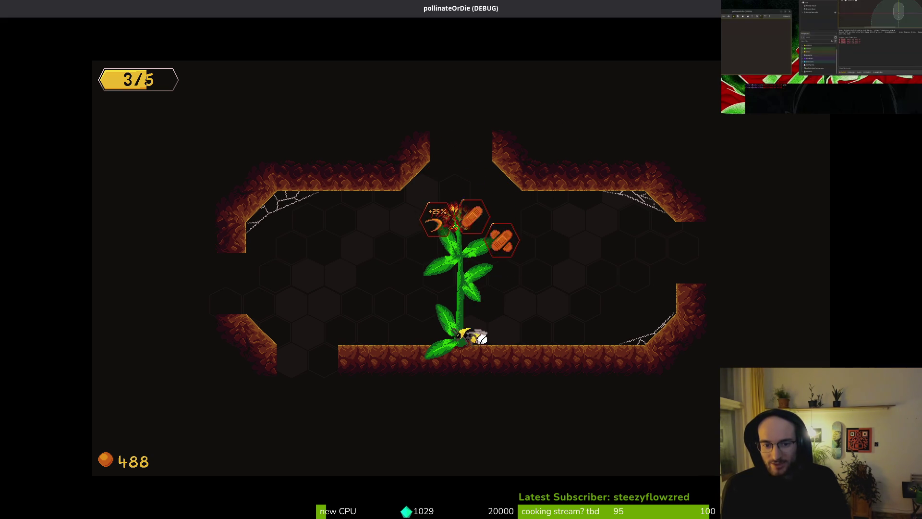
pyautogui.press('d')
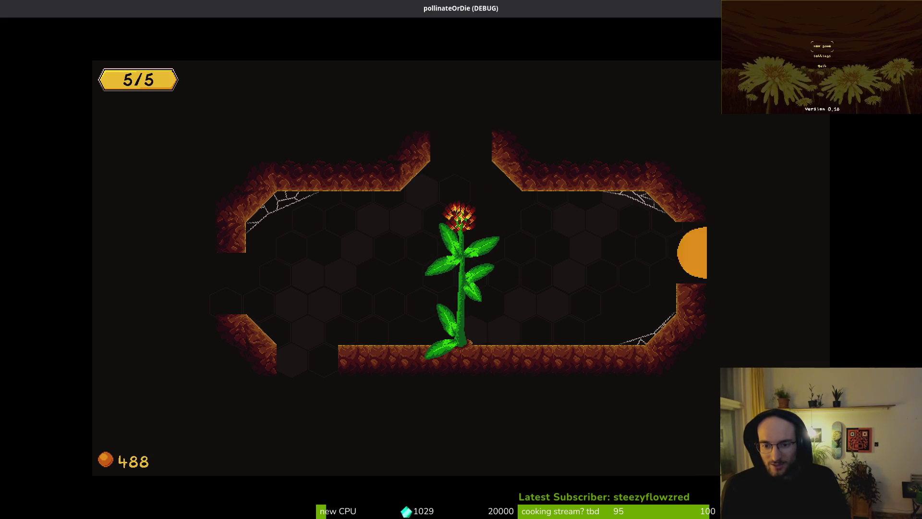
pyautogui.press('d')
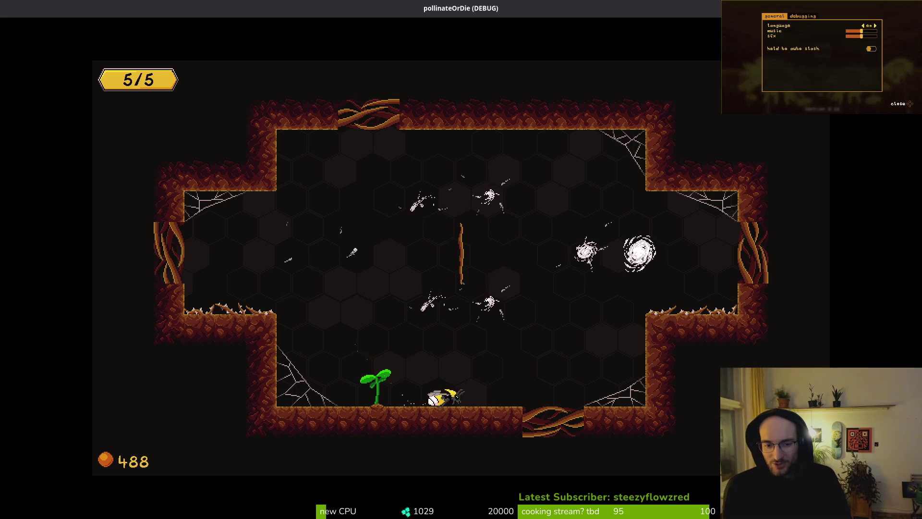
pyautogui.press('a')
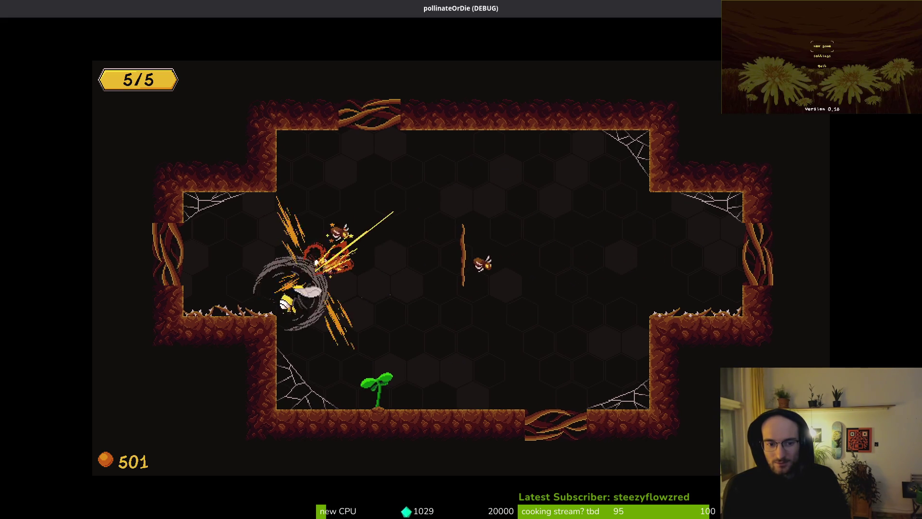
pyautogui.press('w')
pyautogui.press('a')
pyautogui.press('s')
pyautogui.press('w')
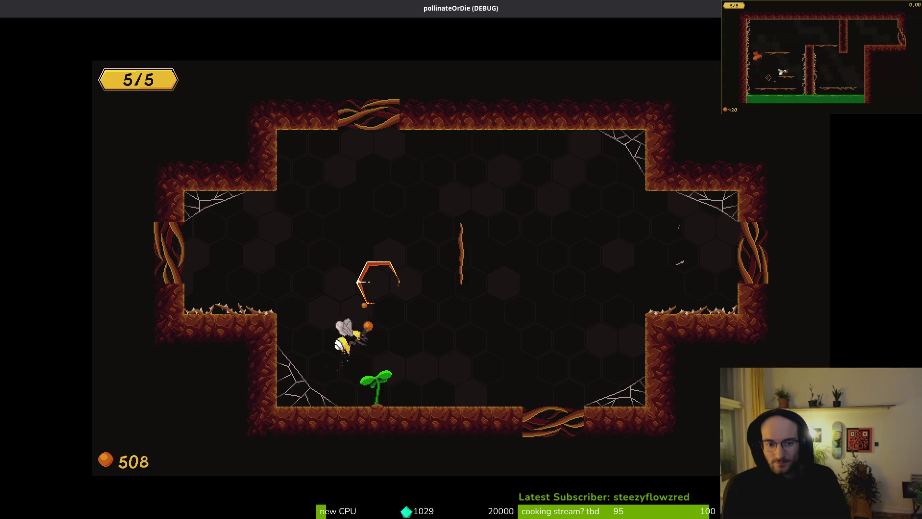
# Fight the new enemy wave across the cave, from the top down to the floor by the plant
pyautogui.press('d')
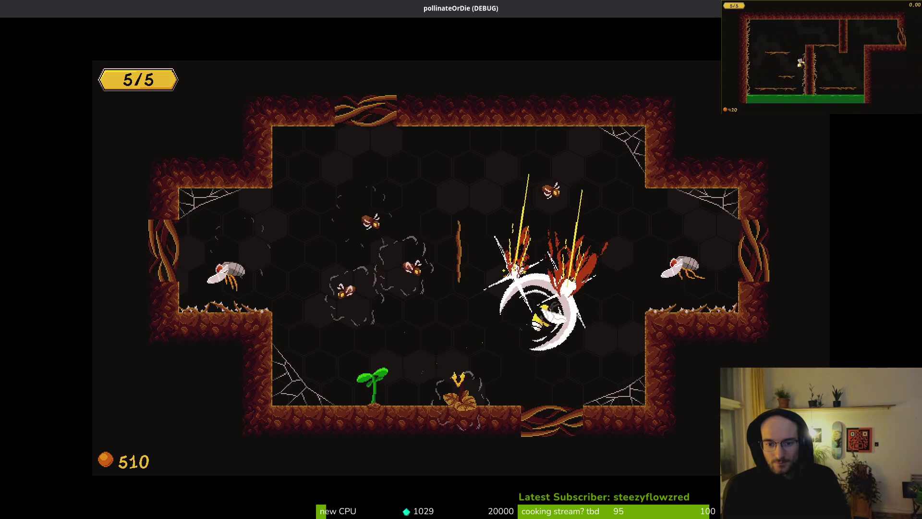
pyautogui.press('w')
pyautogui.press('a')
pyautogui.press('s')
pyautogui.press('a')
pyautogui.press('s')
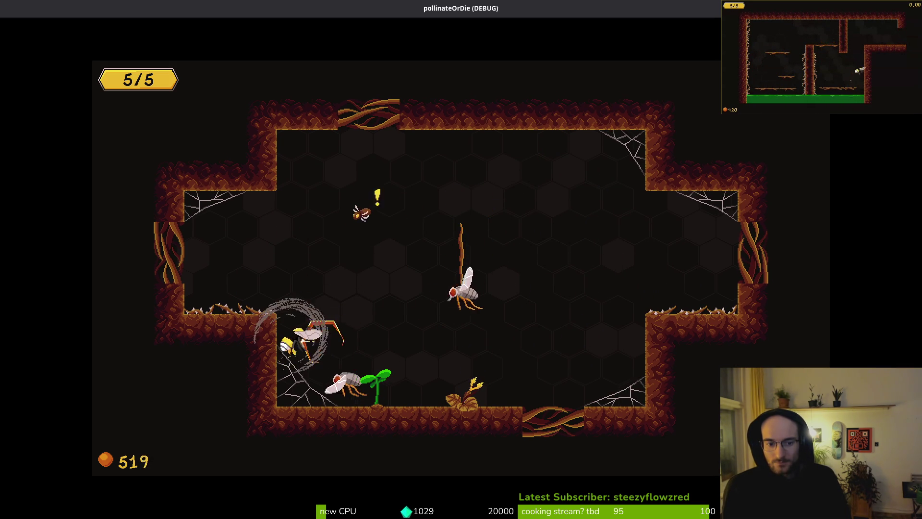
pyautogui.press('w')
pyautogui.press('d')
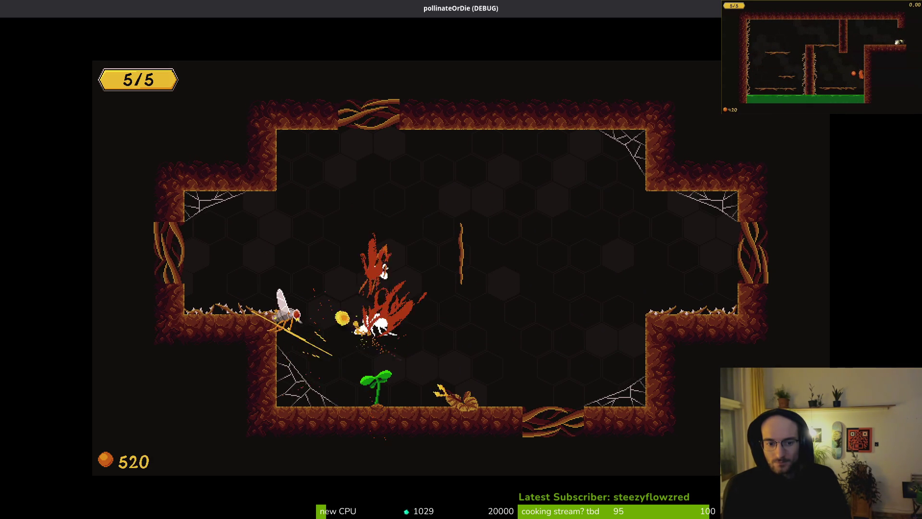
pyautogui.press('s')
pyautogui.press('d')
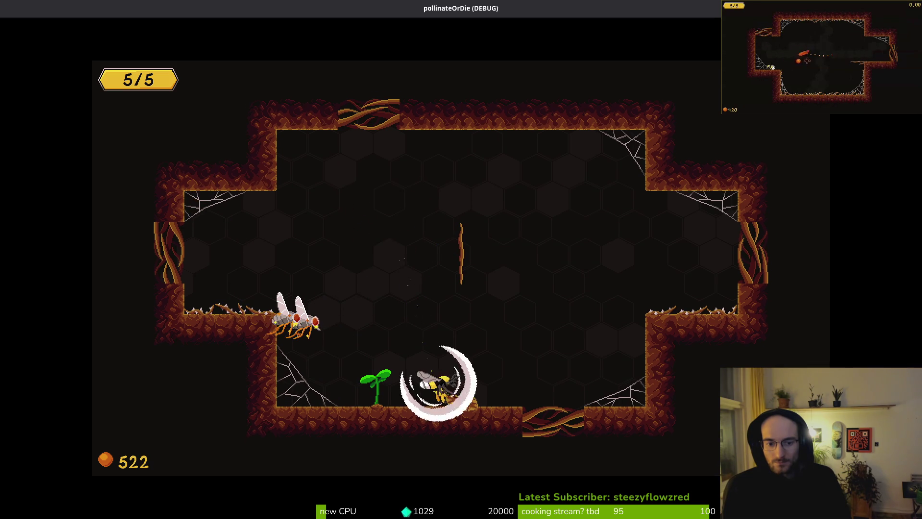
pyautogui.press('d')
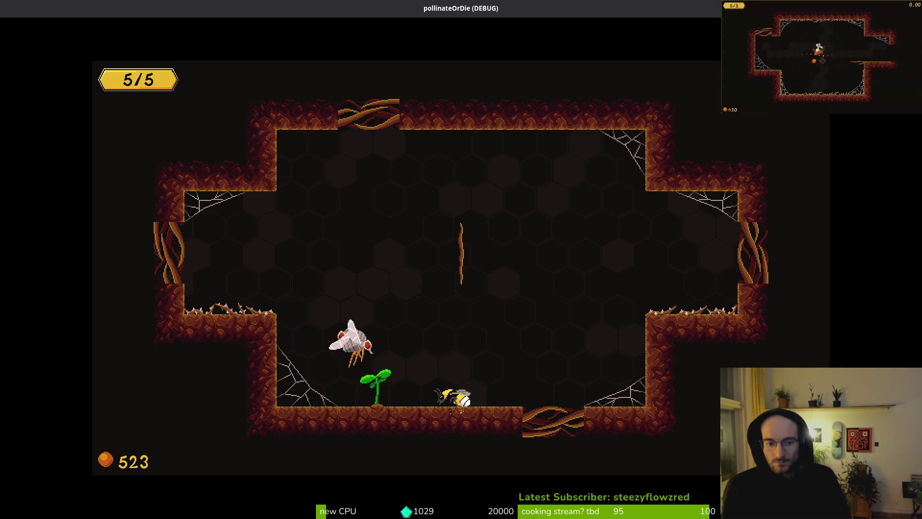
pyautogui.press('w')
pyautogui.press('d')
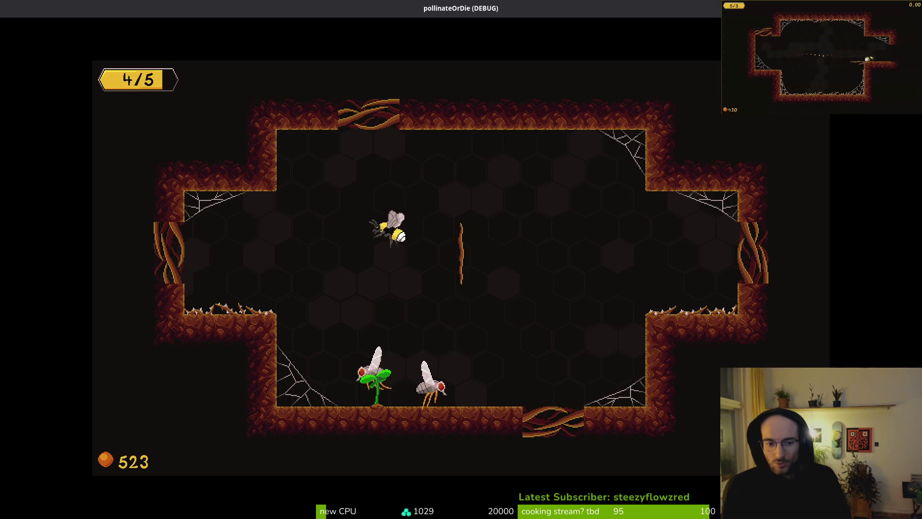
pyautogui.press('s')
pyautogui.press('d')
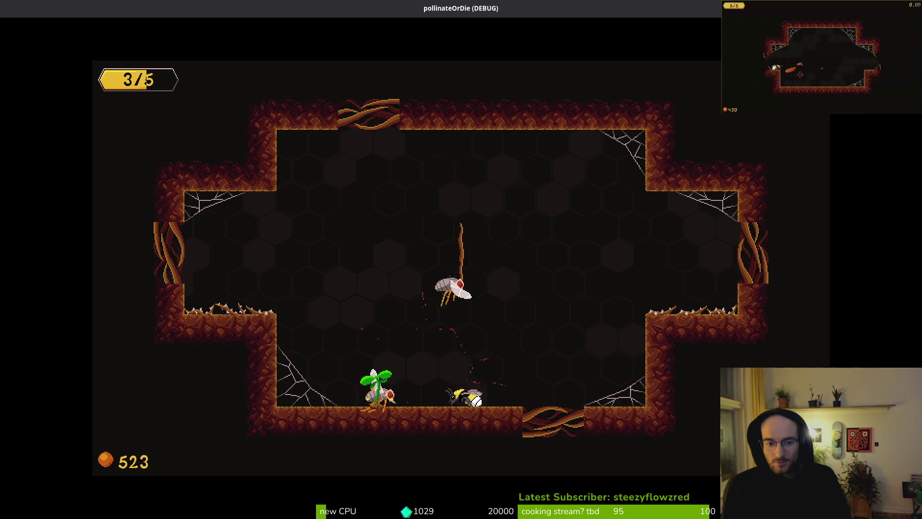
# Use slash bursts on the flies in mid-air and against the left wall
pyautogui.press('space')
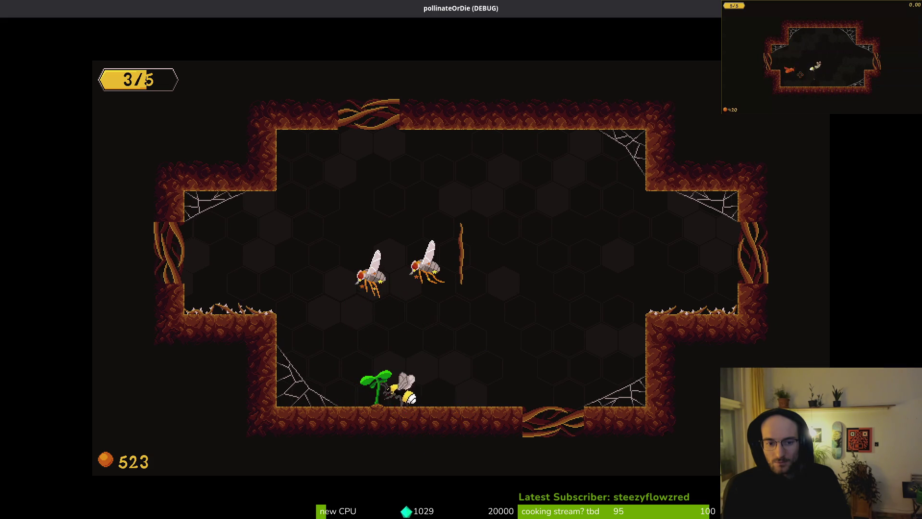
pyautogui.press('w')
pyautogui.press('space')
pyautogui.press('s')
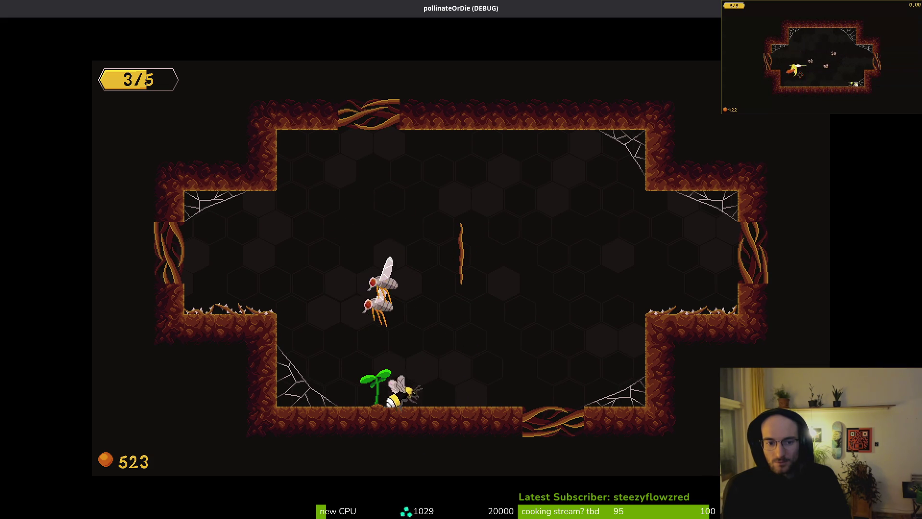
pyautogui.press('a')
pyautogui.press('space')
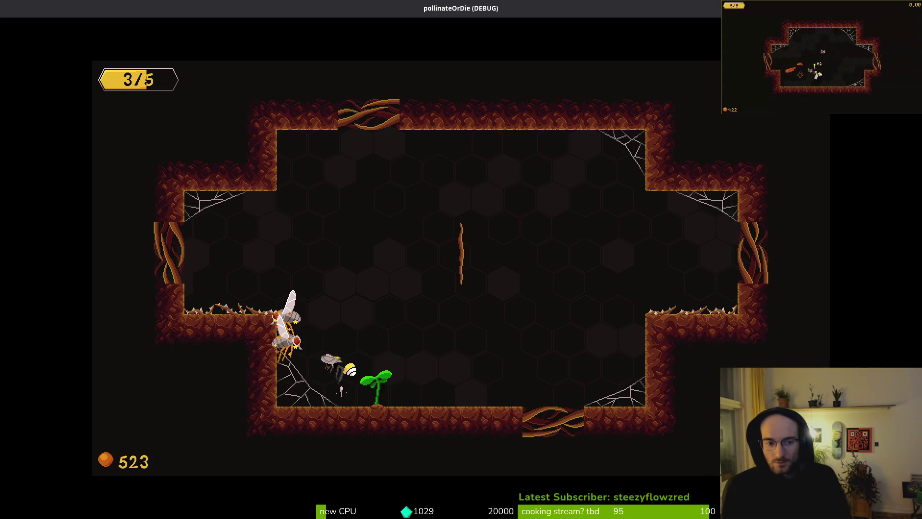
pyautogui.press('space')
pyautogui.press('s')
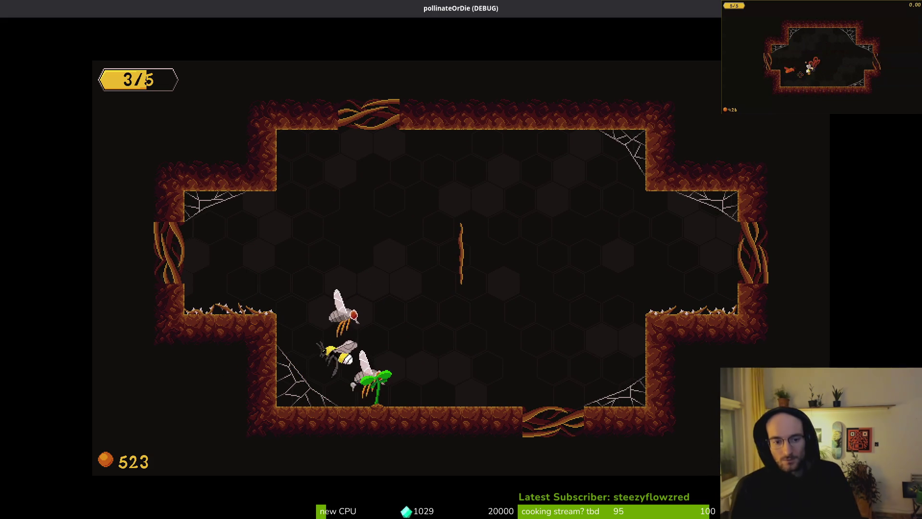
pyautogui.press('d')
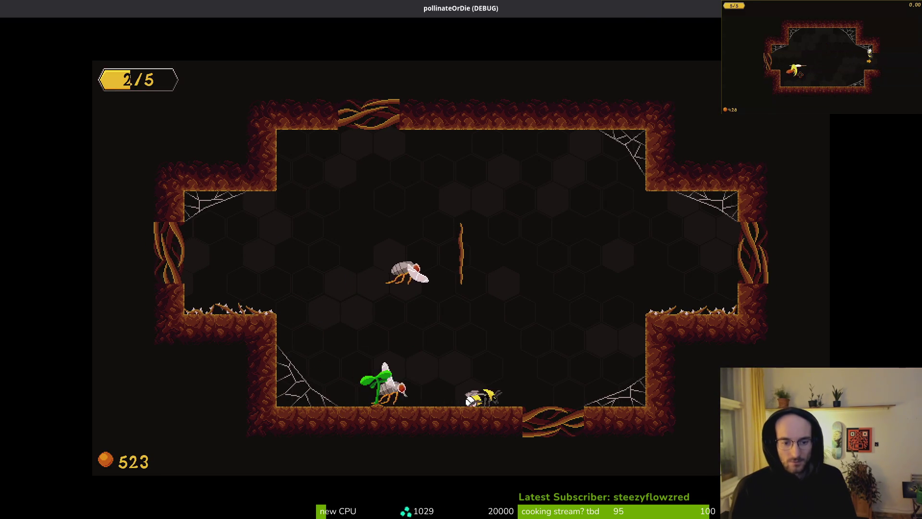
pyautogui.press('a')
pyautogui.press('space')
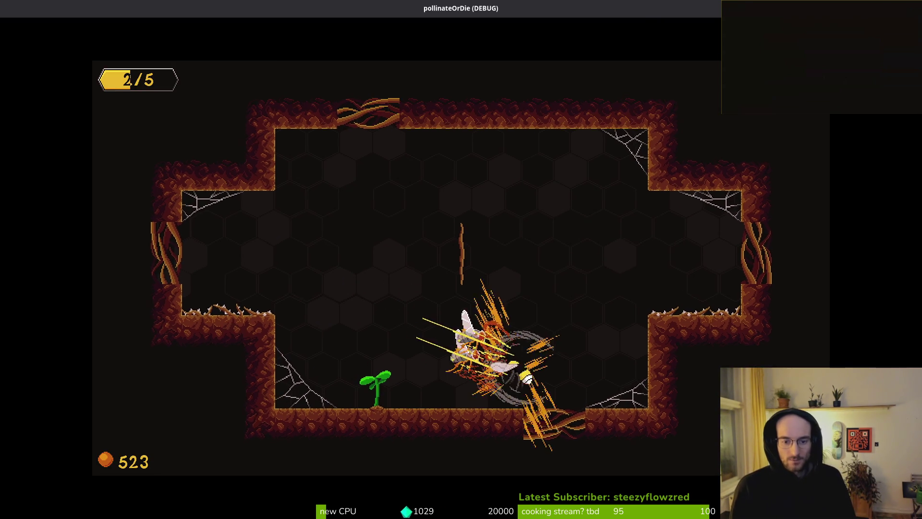
pyautogui.press('space')
# Finish off the remaining flies until the dandelion blooms, then quit the game with F8
pyautogui.press('a')
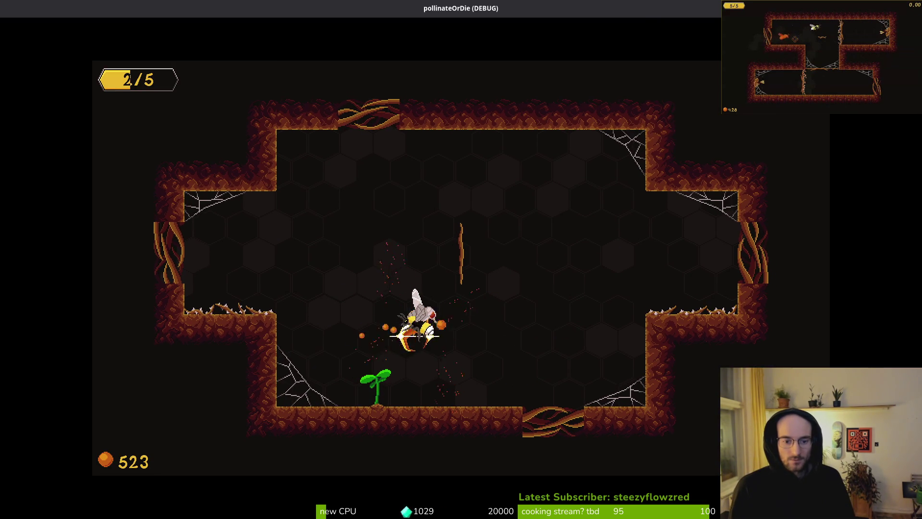
pyautogui.press('space')
pyautogui.press('d')
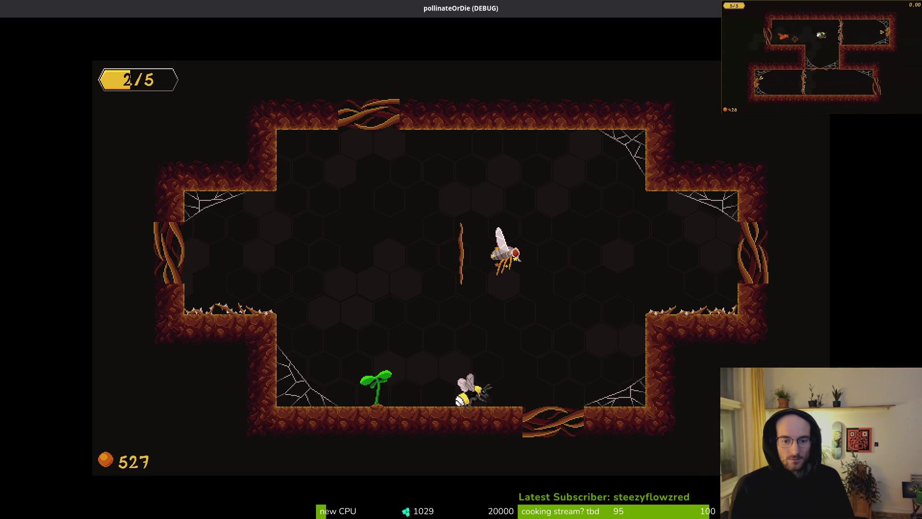
pyautogui.press('space')
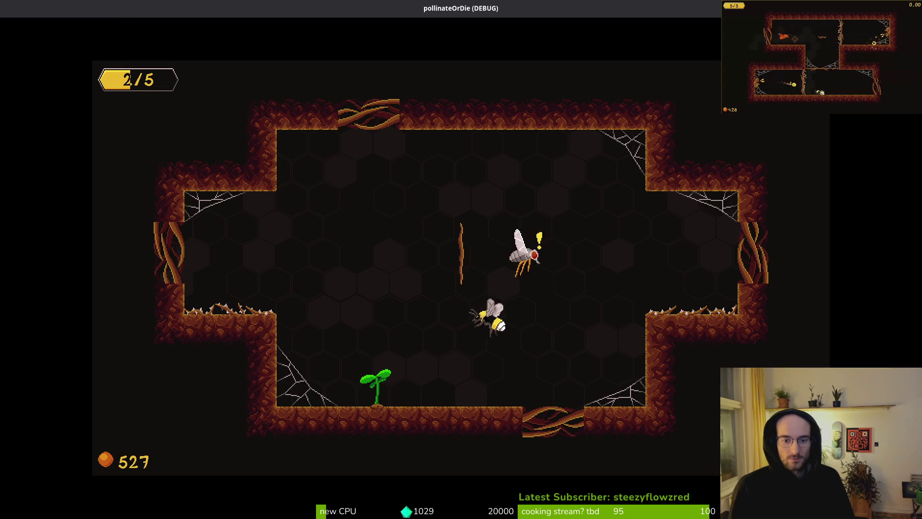
pyautogui.press('a')
pyautogui.press('space')
pyautogui.press('d')
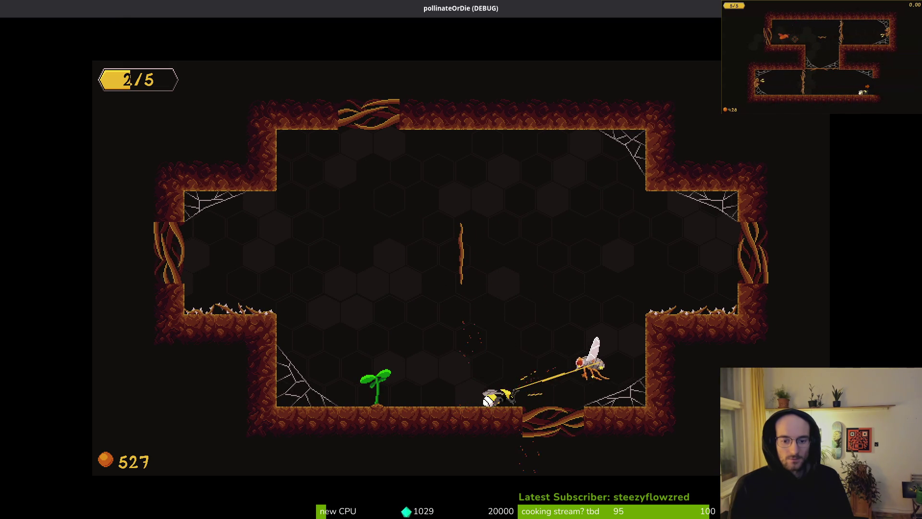
pyautogui.press('space')
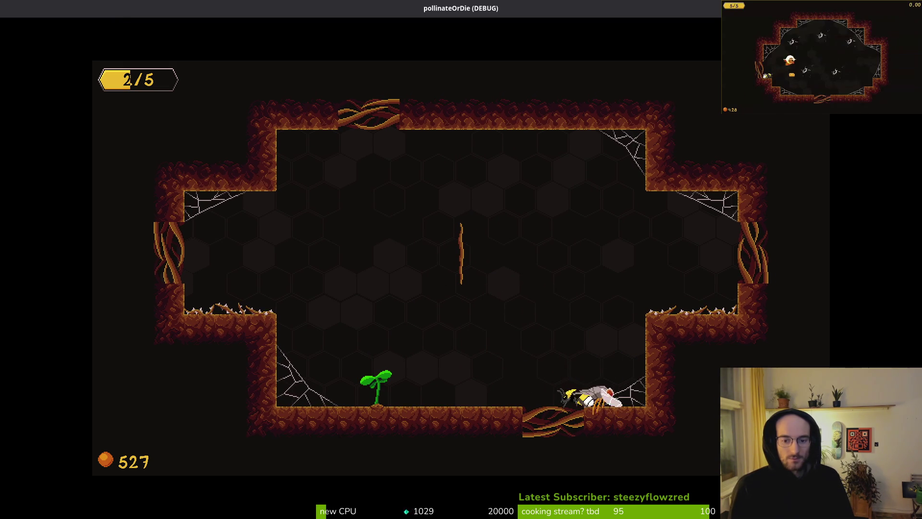
pyautogui.press('space')
pyautogui.press('a')
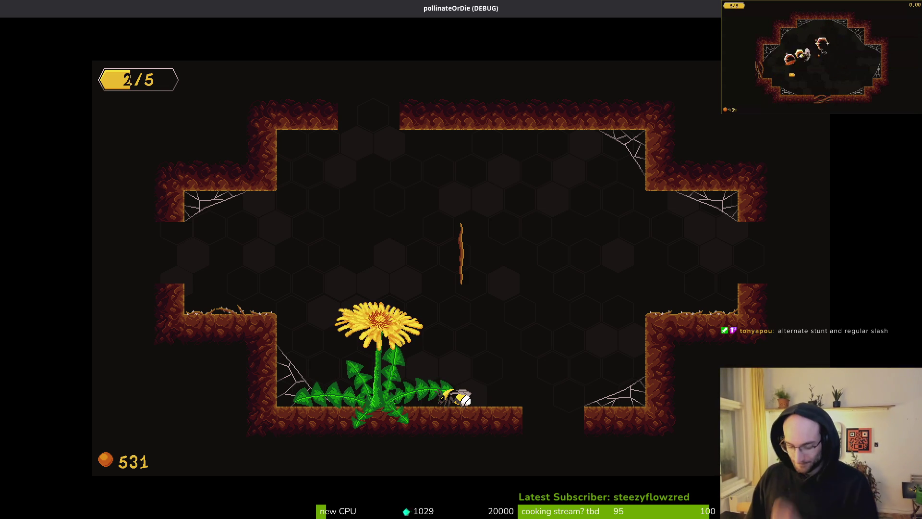
pyautogui.press('F8')
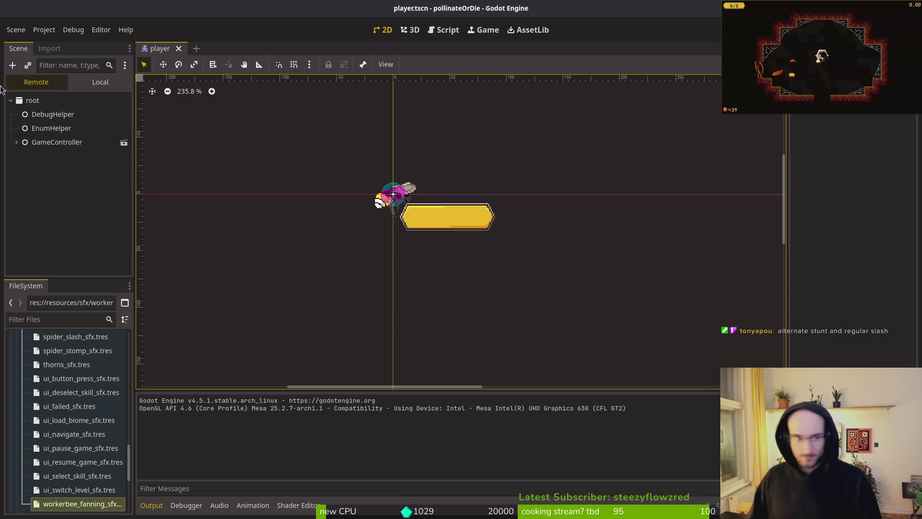
# Set MUSIC 17.wav's Loop Mode to Forward and reimport it
pyautogui.scroll(20, 128, 462)
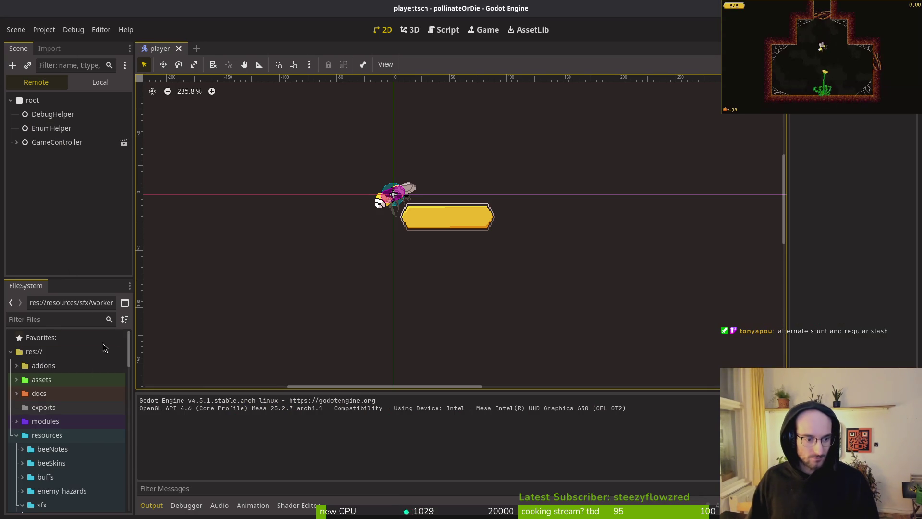
pyautogui.doubleClick(44, 407)
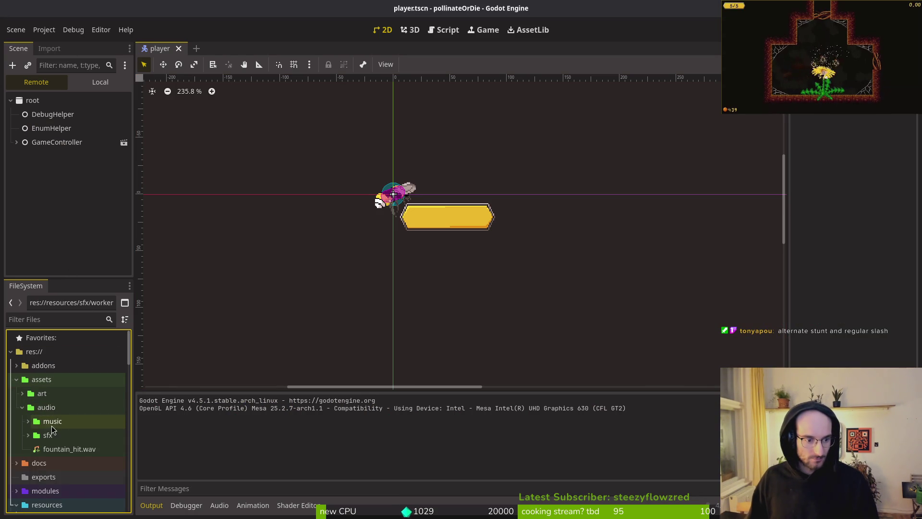
pyautogui.scroll(-3, 31, 426)
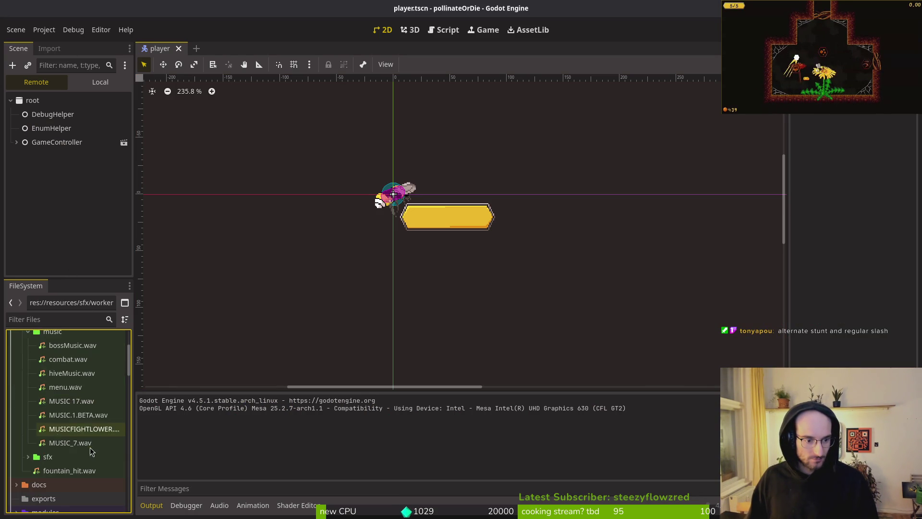
pyautogui.click(71, 401)
pyautogui.click(50, 48)
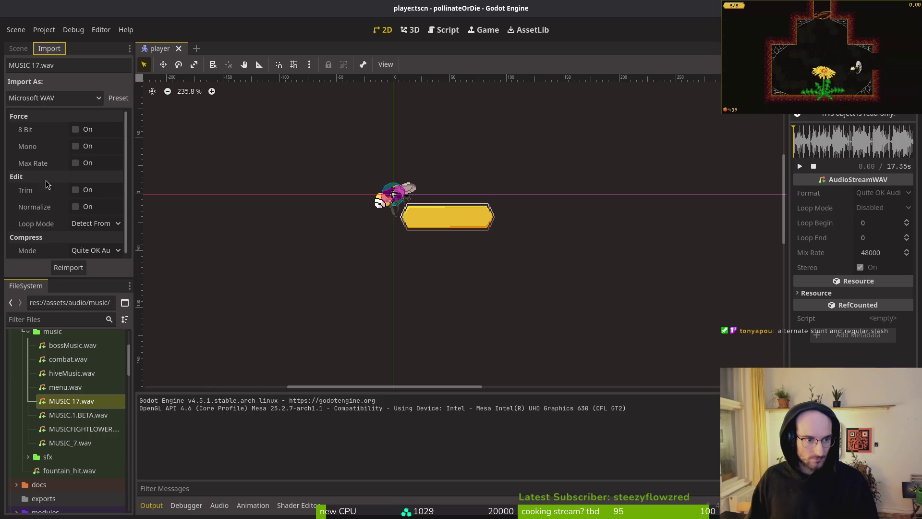
pyautogui.click(81, 225)
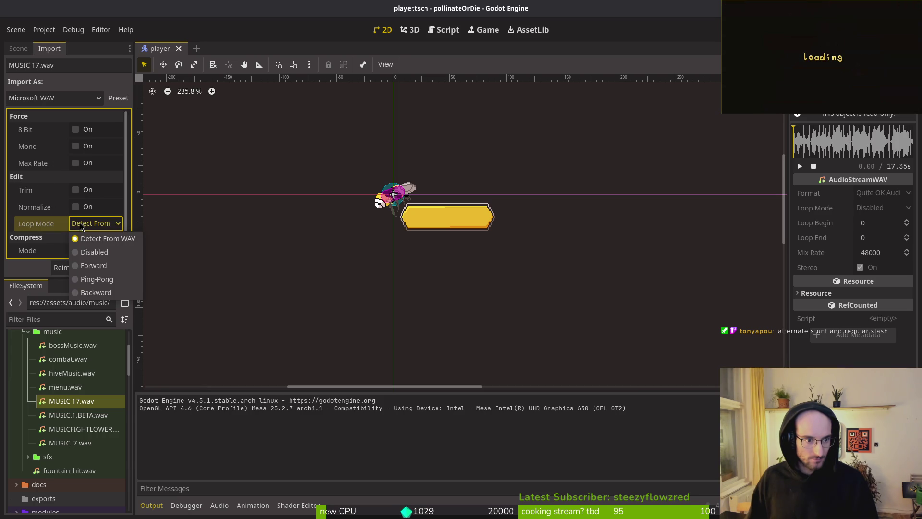
pyautogui.click(96, 265)
pyautogui.click(77, 267)
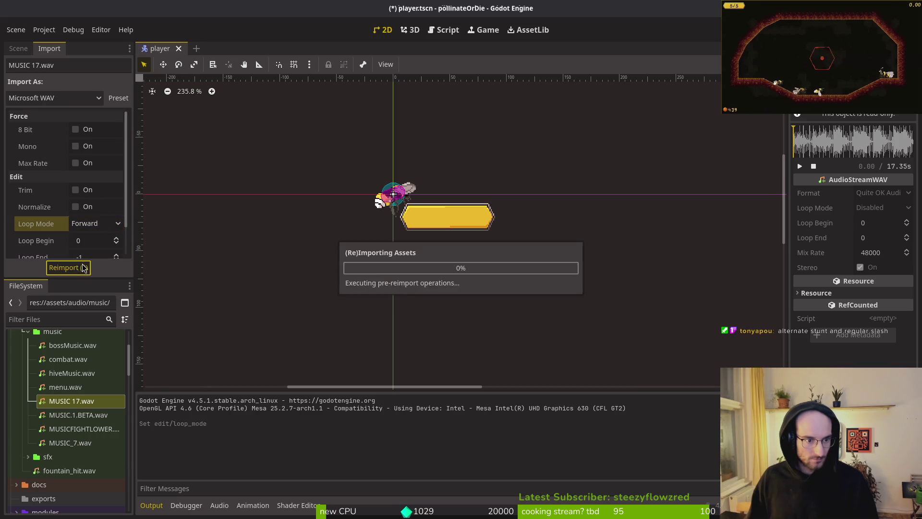
# Check the import settings of the other music tracks, then preview MUSICFIGHTLOWER.wav and MUSIC.1.BETA.wav
pyautogui.click(65, 389)
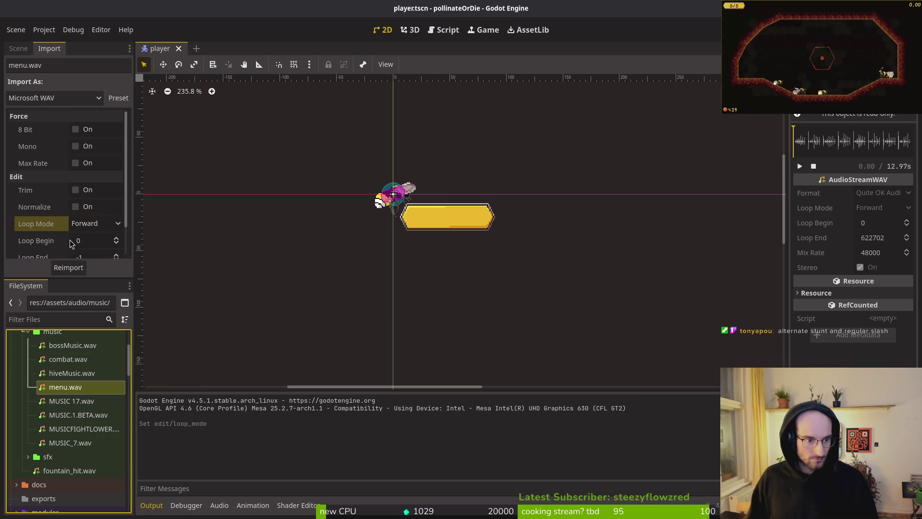
pyautogui.click(66, 378)
pyautogui.click(71, 361)
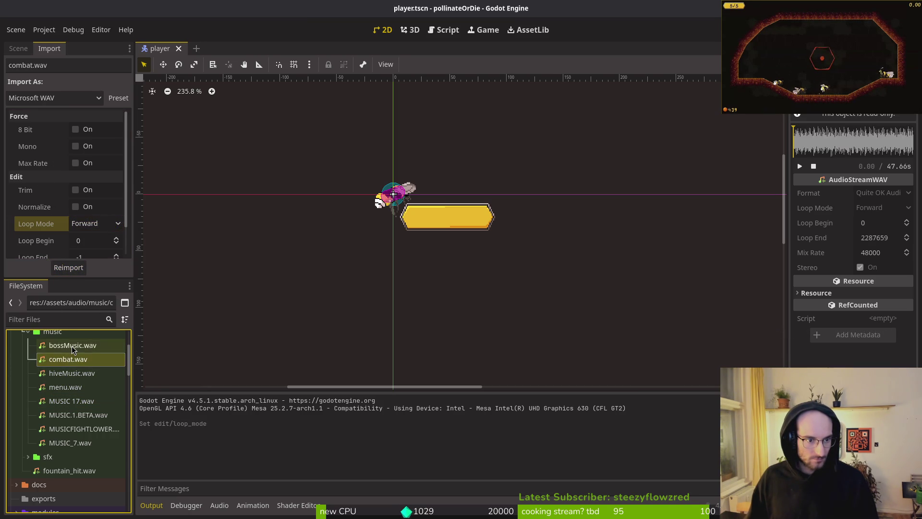
pyautogui.click(72, 347)
pyautogui.click(72, 442)
pyautogui.click(79, 429)
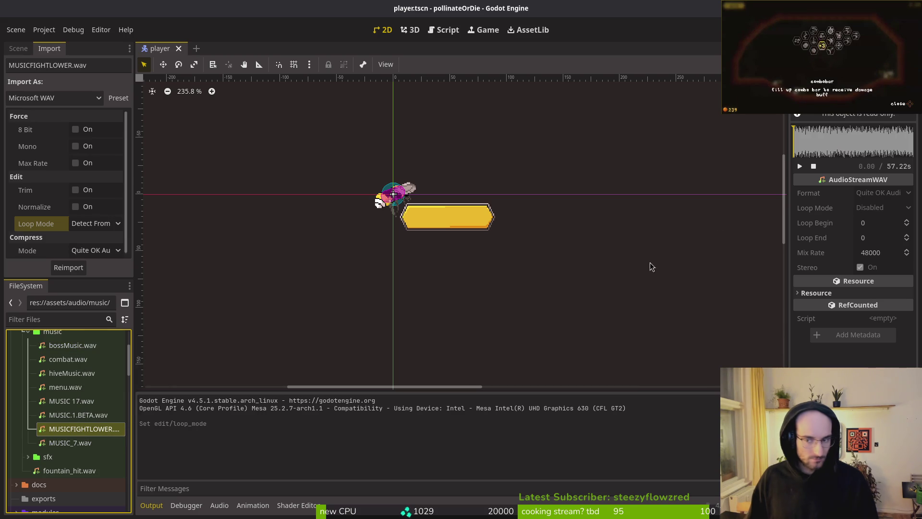
pyautogui.click(800, 168)
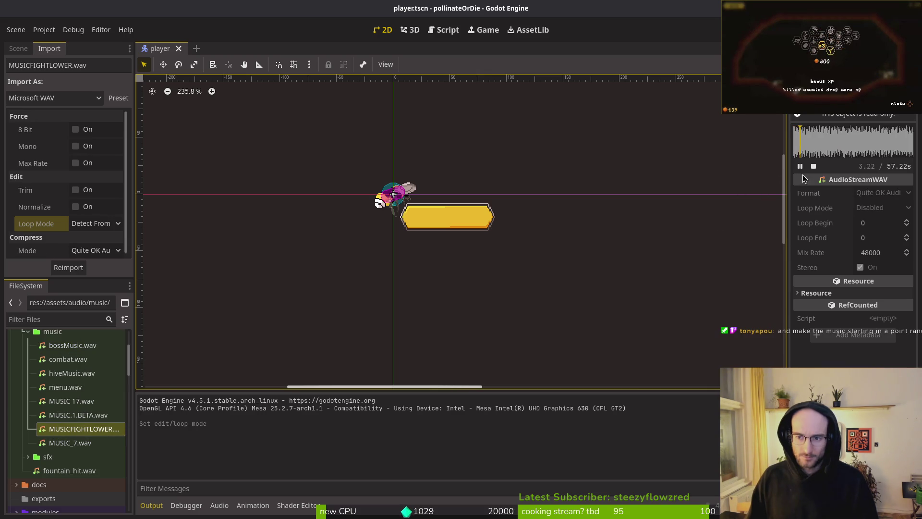
pyautogui.press('Up')
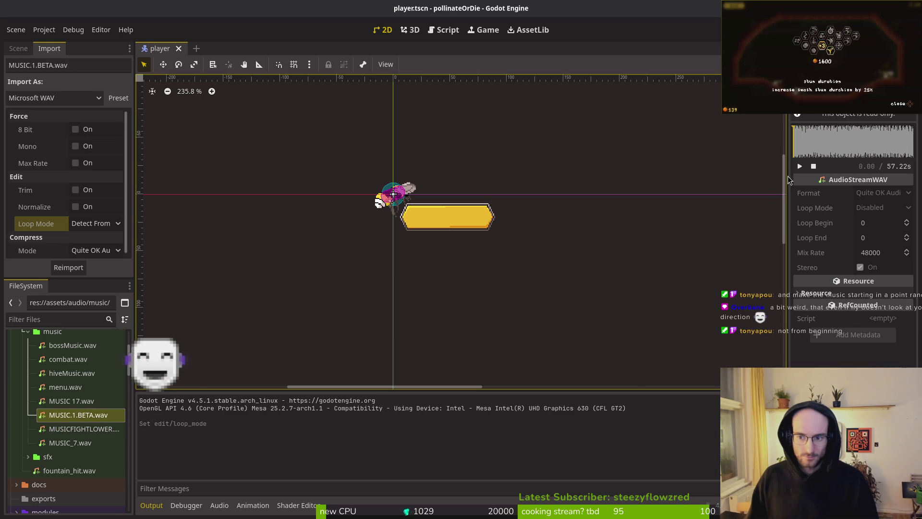
pyautogui.click(801, 167)
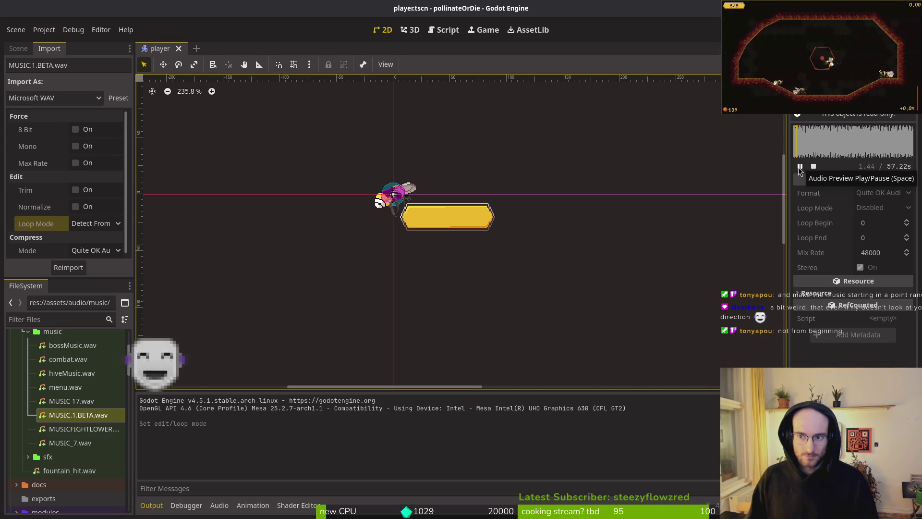
pyautogui.click(800, 166)
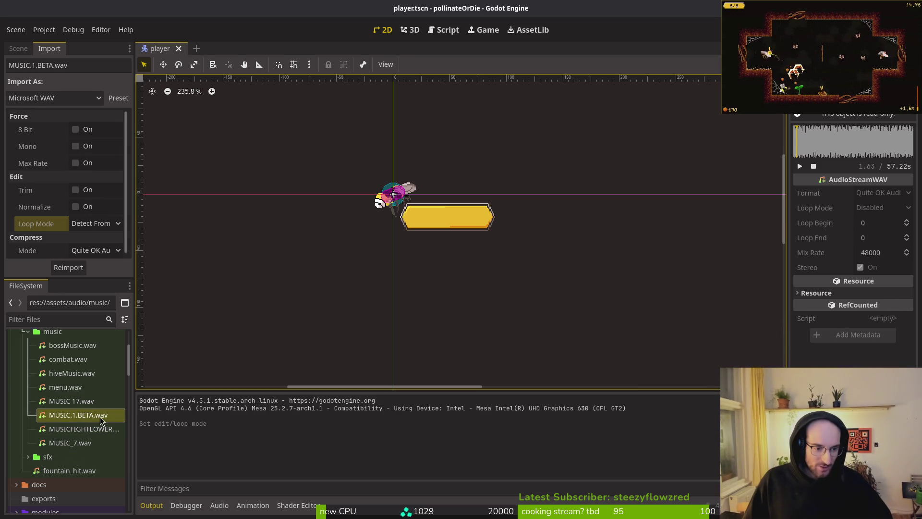
pyautogui.moveTo(79, 428)
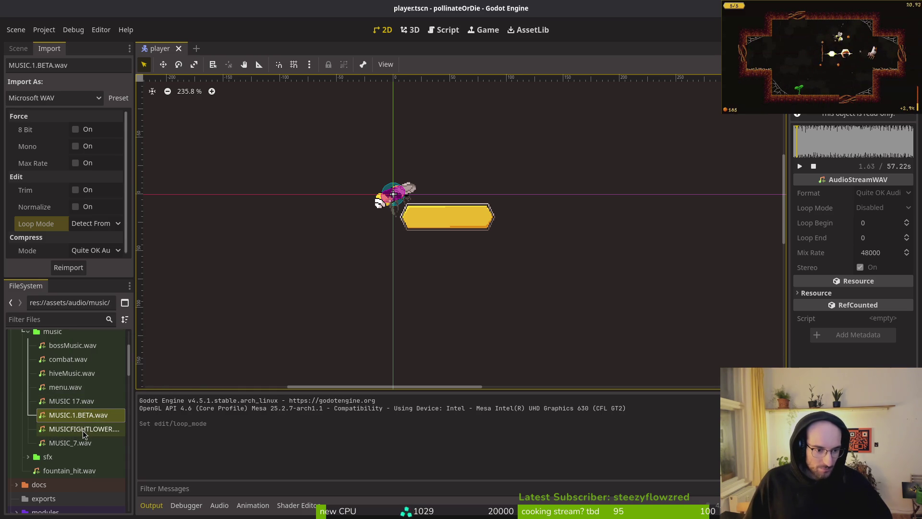
pyautogui.click(82, 431)
pyautogui.click(80, 414)
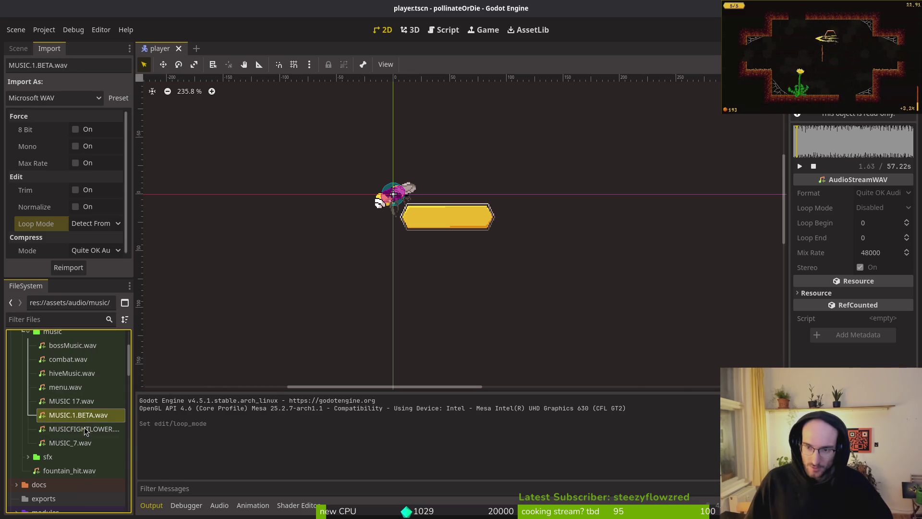
pyautogui.click(84, 431)
pyautogui.click(81, 421)
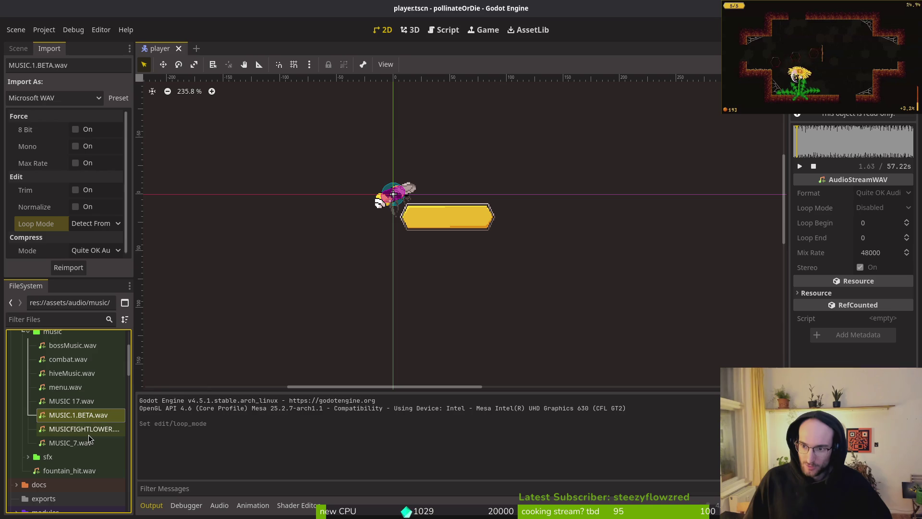
pyautogui.click(77, 427)
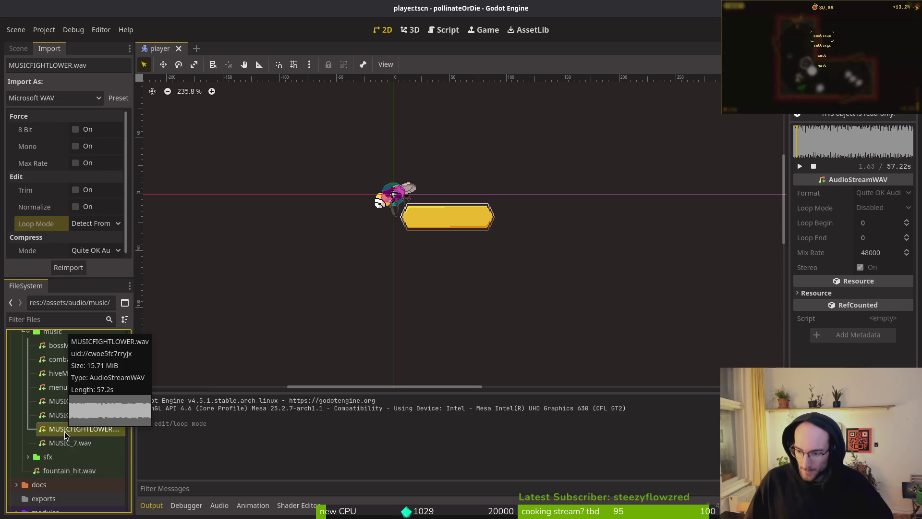
pyautogui.click(83, 416)
pyautogui.click(66, 427)
# Delete MUSICFIGHTLOWER.wav, set MUSIC.1.BETA.wav's Loop Mode to Forward, and save
pyautogui.press('Delete')
pyautogui.press('Return')
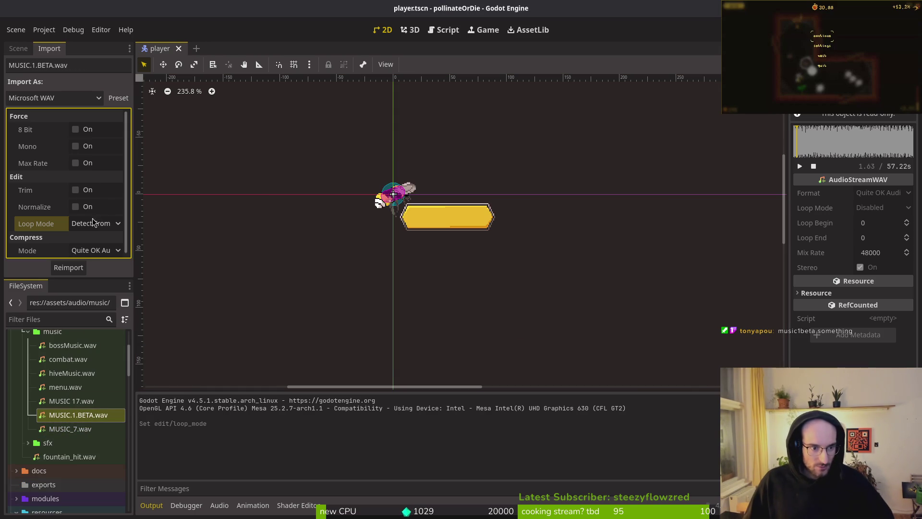
pyautogui.click(102, 223)
pyautogui.click(75, 416)
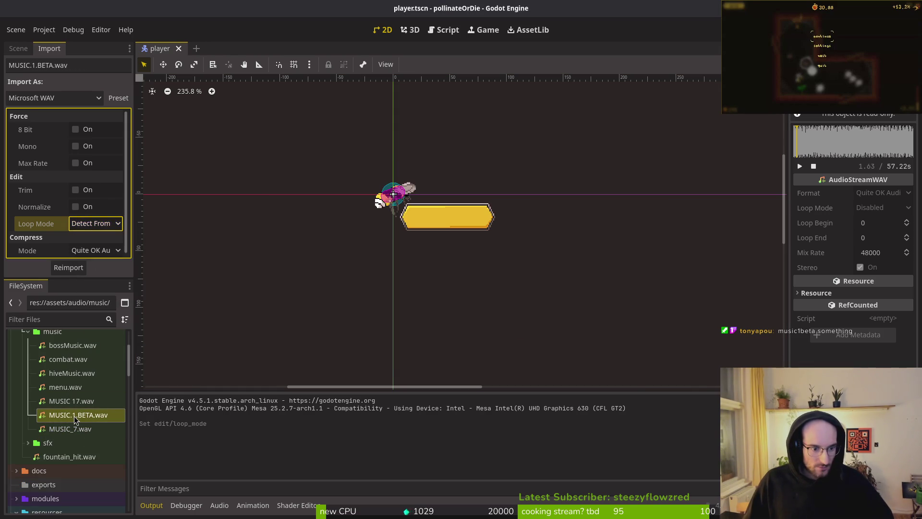
pyautogui.click(83, 224)
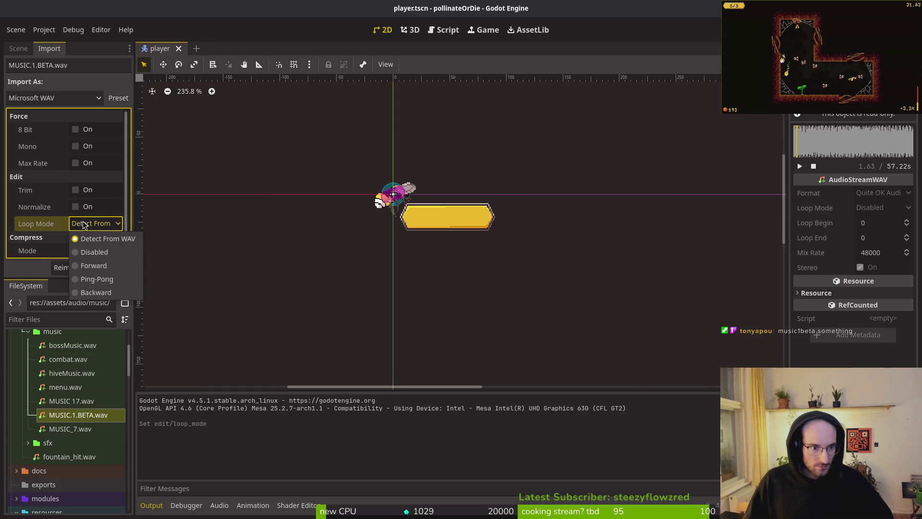
pyautogui.click(91, 265)
pyautogui.hotkey('ctrl', 's')
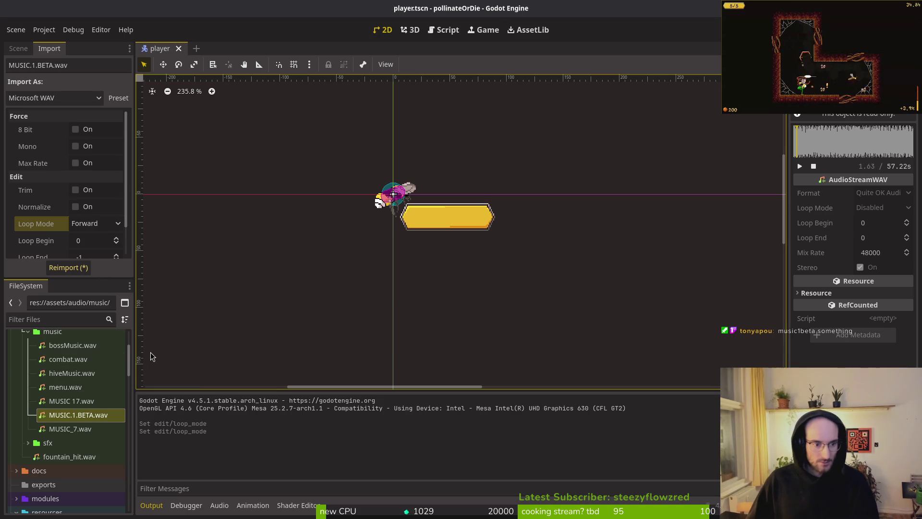
# Compare with MUSIC 17 and MUSIC_7, then set MUSIC.1.BETA.wav to Forward again and reimport it
pyautogui.click(76, 402)
pyautogui.click(71, 428)
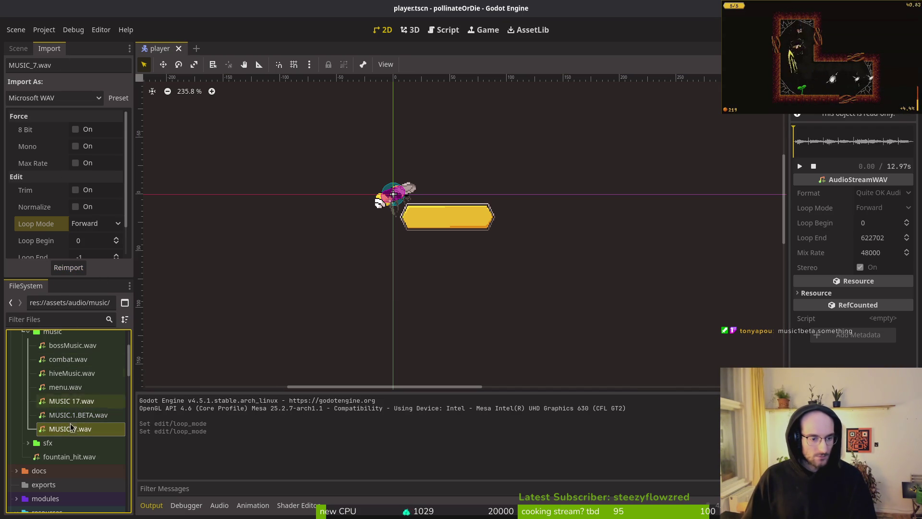
pyautogui.click(70, 416)
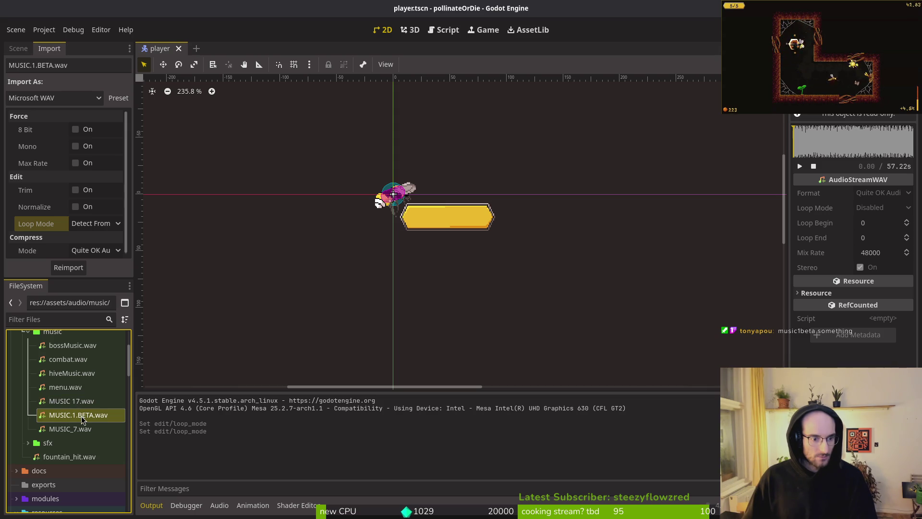
pyautogui.click(95, 224)
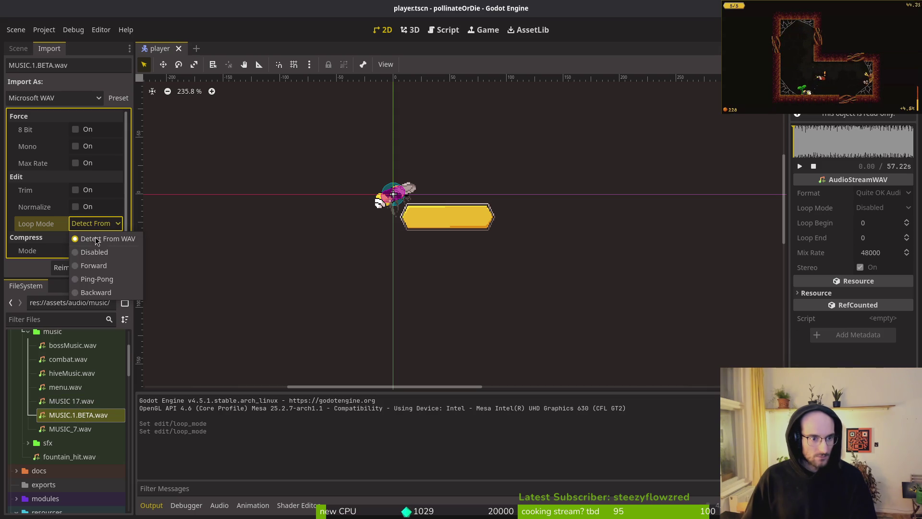
pyautogui.click(108, 264)
pyautogui.hotkey('ctrl', 's')
pyautogui.click(72, 268)
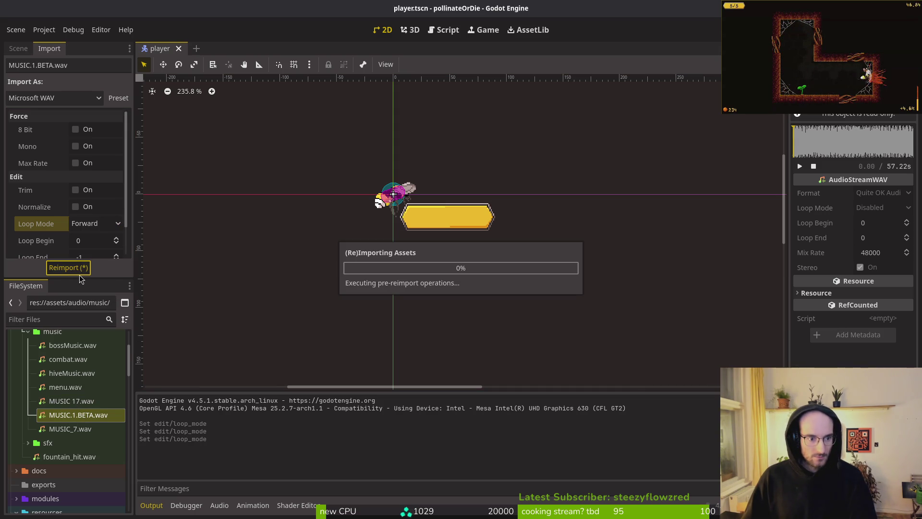
# Check the MUSIC 17, hiveMusic and menu.wav settings, then collapse the music folder
pyautogui.click(77, 401)
pyautogui.click(79, 376)
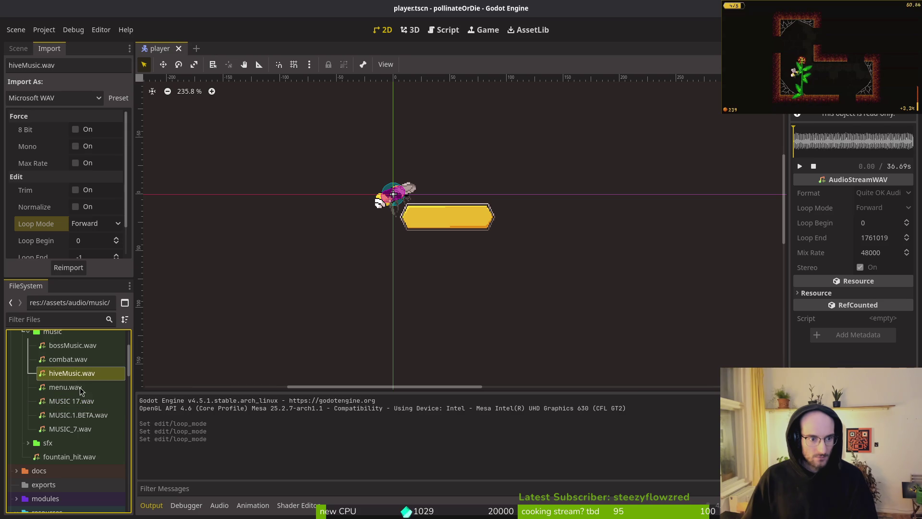
pyautogui.click(82, 386)
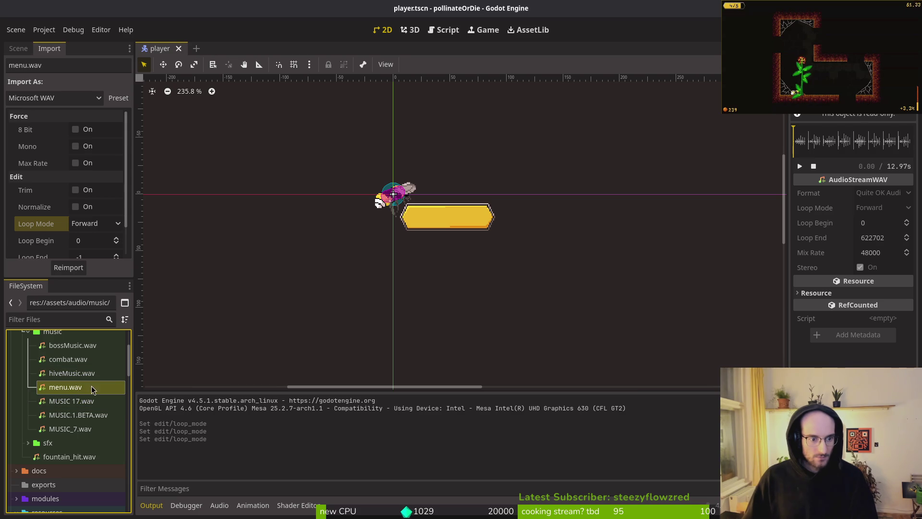
pyautogui.click(25, 332)
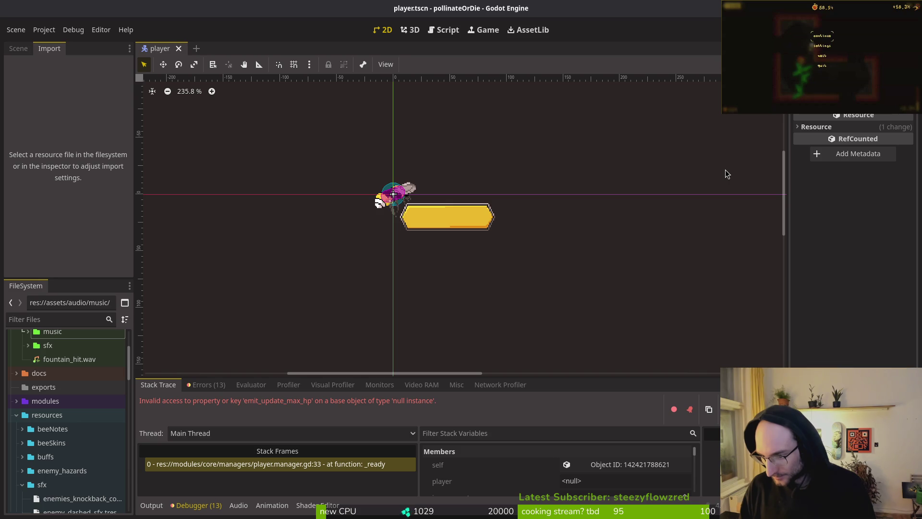
# Open audio.manager.tscn through quick open, accepting its missing dependency
pyautogui.click(725, 170)
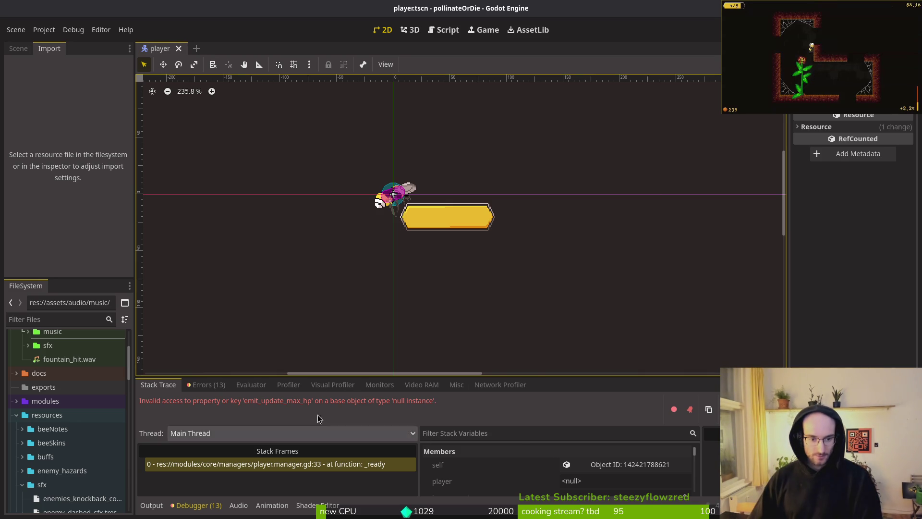
pyautogui.click(206, 386)
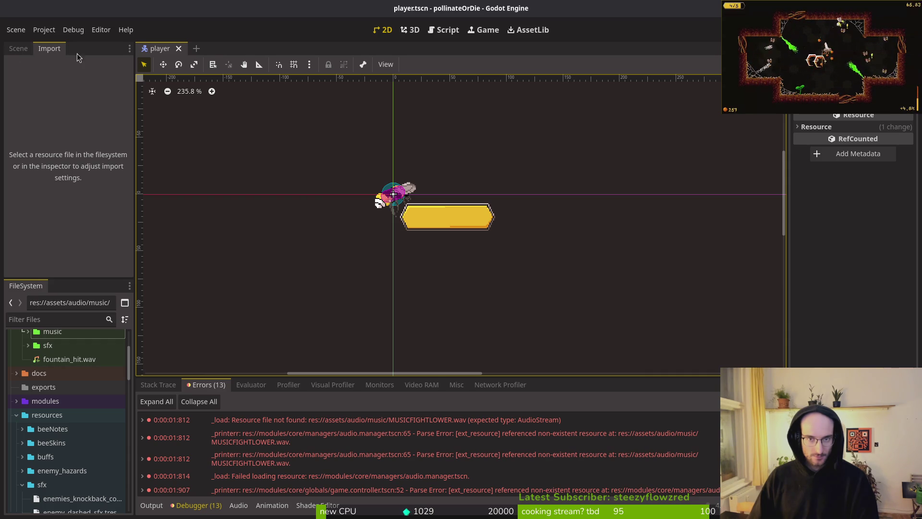
pyautogui.hotkey('alt', 'shift', 'o')
pyautogui.write('duits')
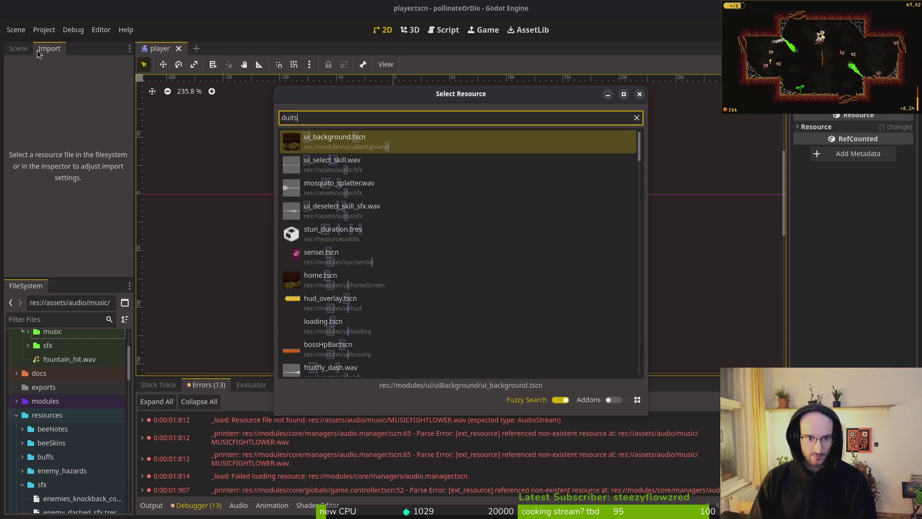
pyautogui.press('BackSpace')
pyautogui.press('BackSpace')
pyautogui.press('BackSpace')
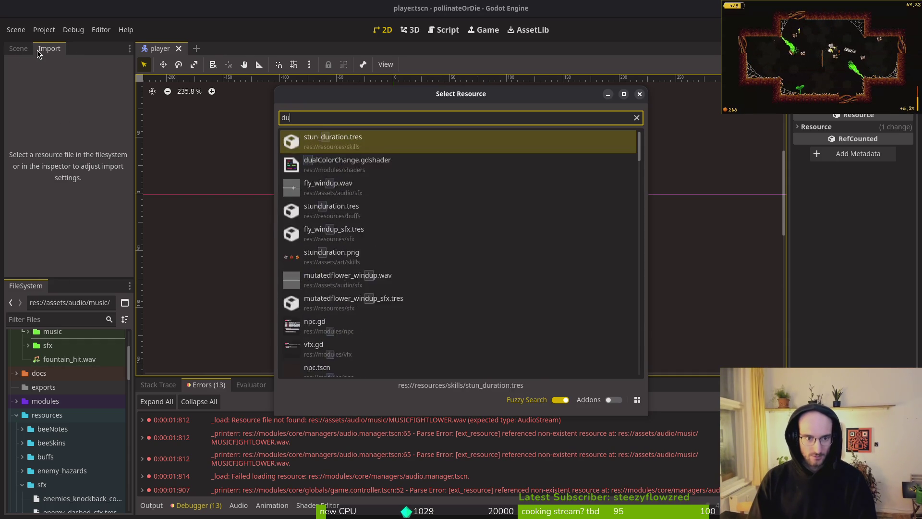
pyautogui.write('au')
pyautogui.write('dio.manager')
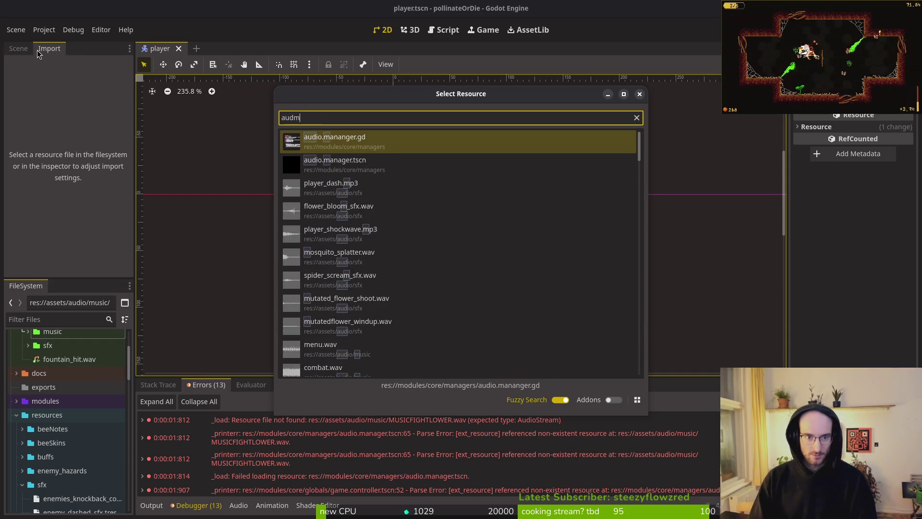
pyautogui.press('Return')
pyautogui.click(433, 296)
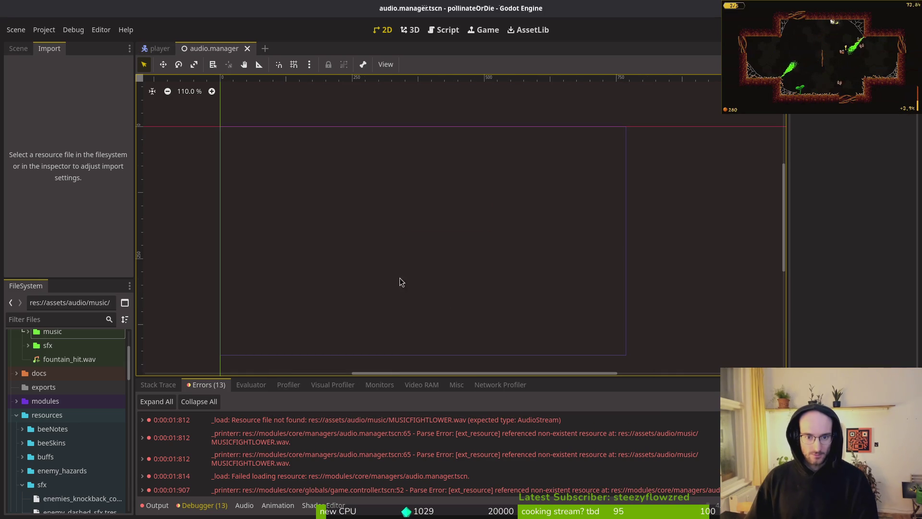
# Set the interactiveMusicPlayer's combat clip stream to MUSIC.1.BETA.wav and run the game with F5
pyautogui.click(17, 49)
pyautogui.click(82, 86)
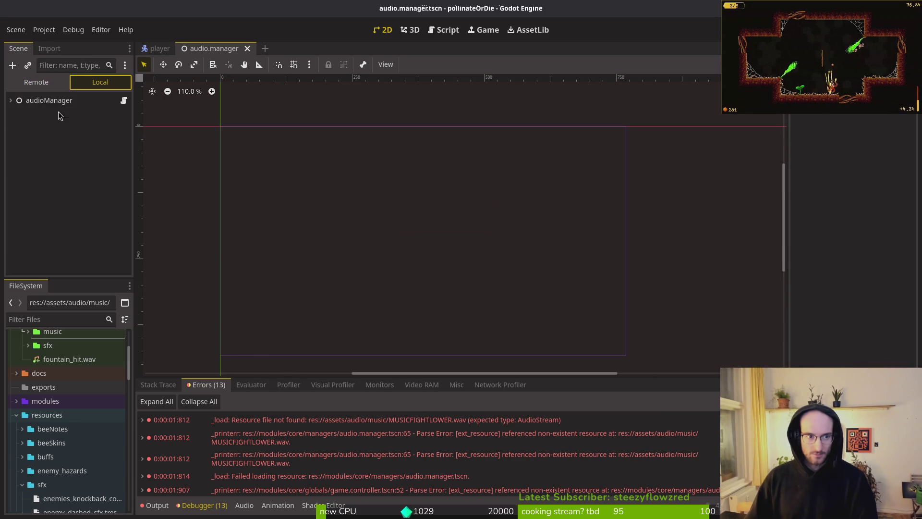
pyautogui.click(32, 117)
pyautogui.click(48, 114)
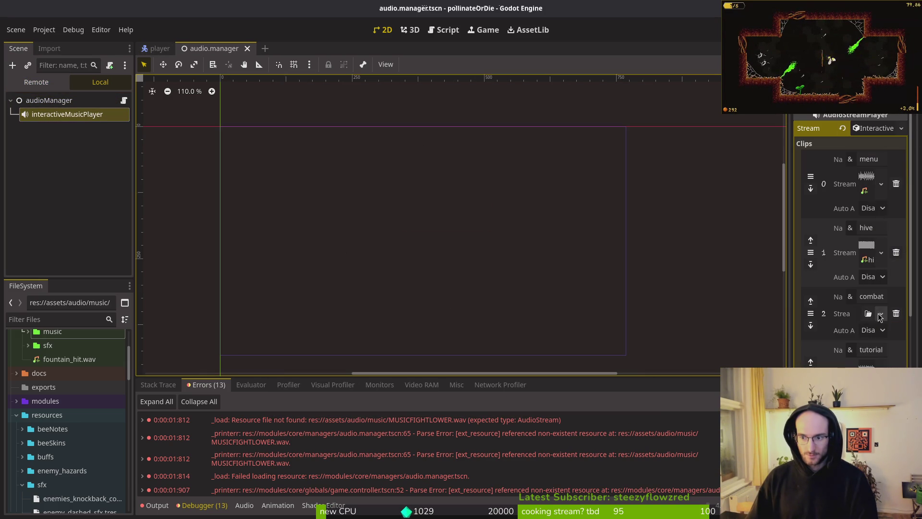
pyautogui.click(868, 313)
pyautogui.write('beta')
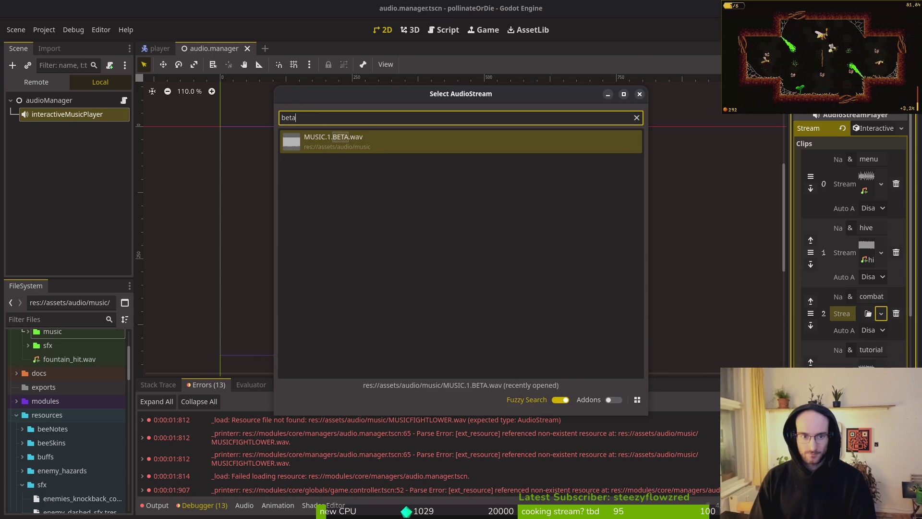
pyautogui.press('Return')
pyautogui.press('F5')
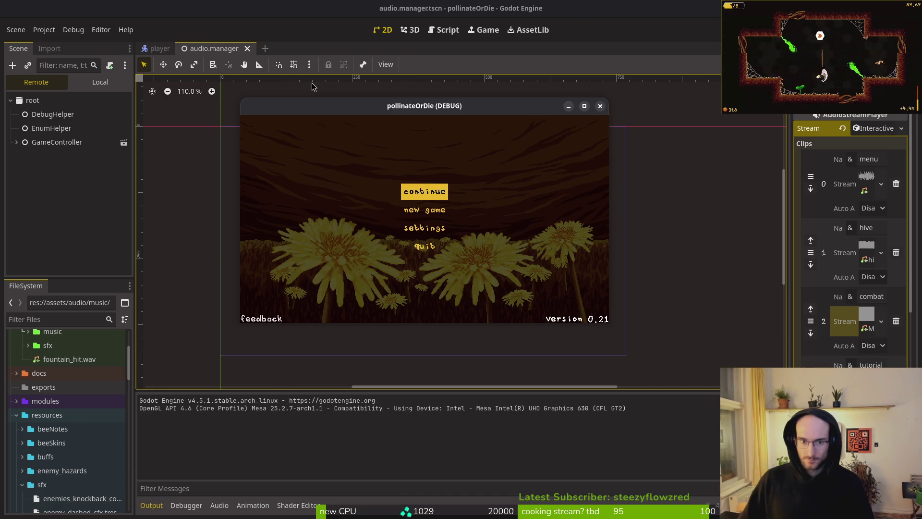
# Start a game from the main menu, pause it with Esc, then stop the debug run
pyautogui.press('Return')
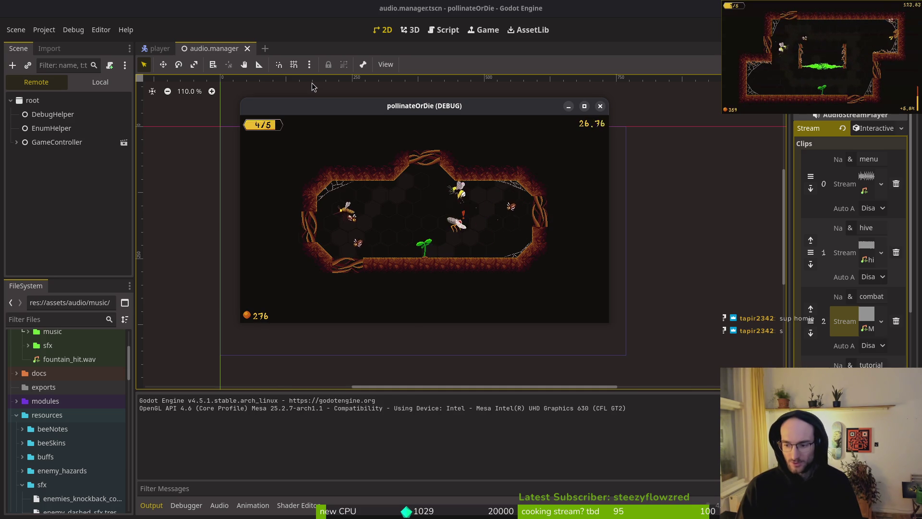
pyautogui.press('Escape')
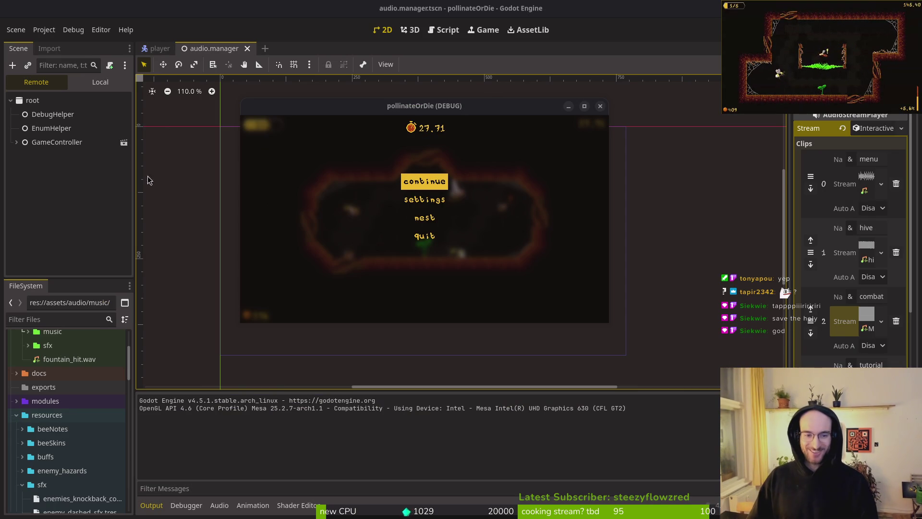
pyautogui.click(601, 106)
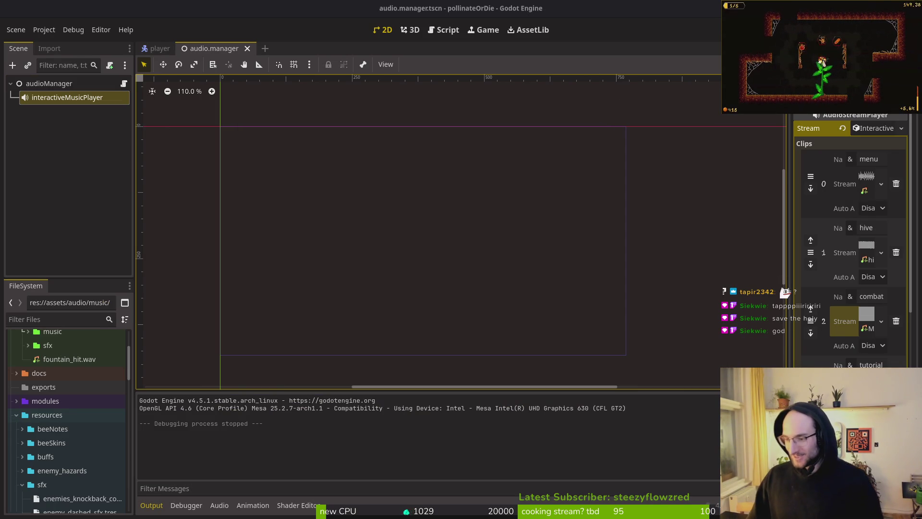
# Open the Files window, move it up and left, then return to the Godot editor
pyautogui.press('super+e')
pyautogui.moveTo(631, 103)
pyautogui.mouseDown()
pyautogui.moveTo(296, 103)
pyautogui.moveTo(278, 99)
pyautogui.moveTo(263, 65)
pyautogui.moveTo(286, 60)
pyautogui.mouseUp()
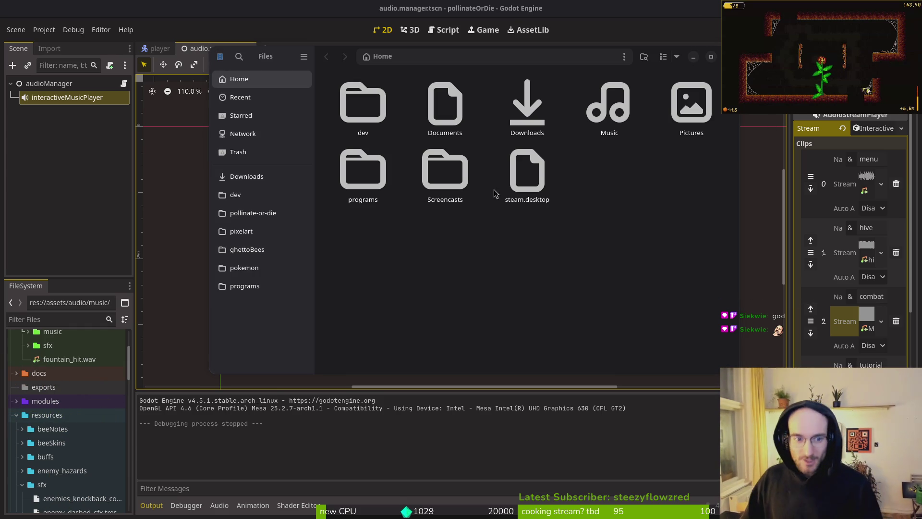
pyautogui.click(67, 168)
# Look over the Project > Export presets, close them, and bring up Files again
pyautogui.click(44, 30)
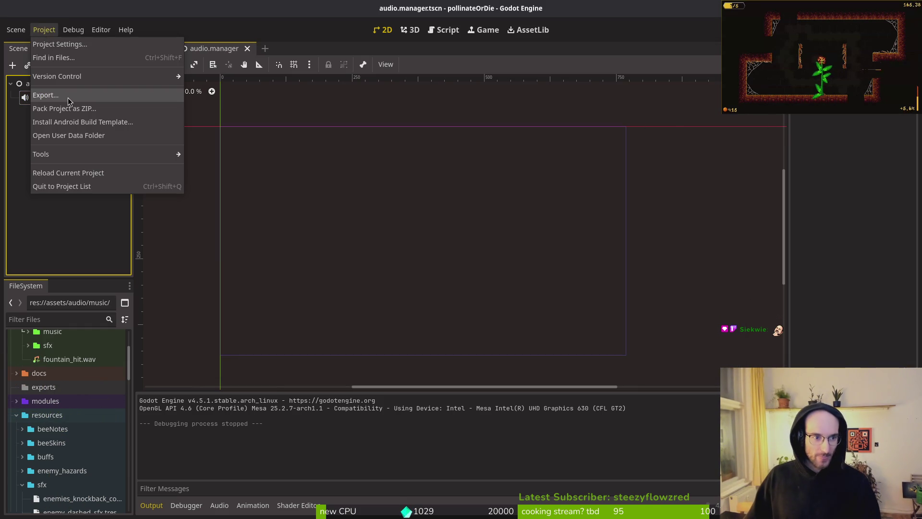
pyautogui.click(68, 99)
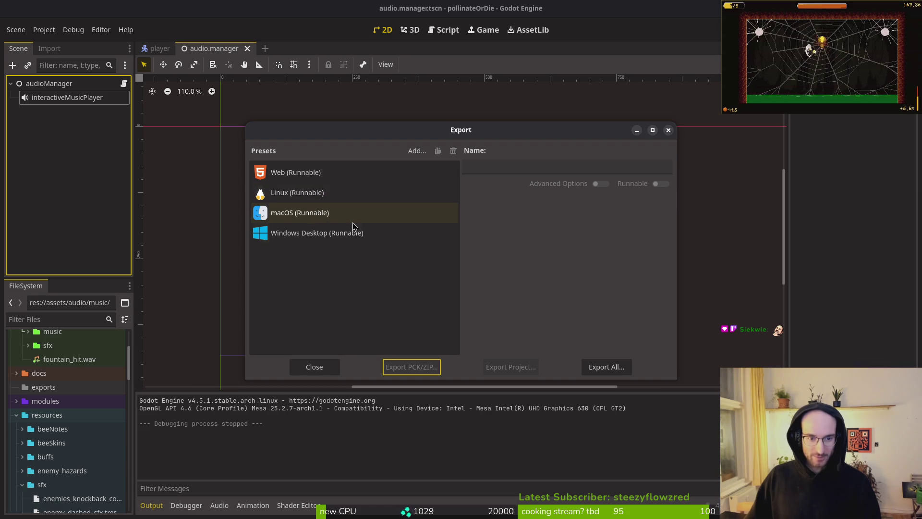
pyautogui.click(669, 131)
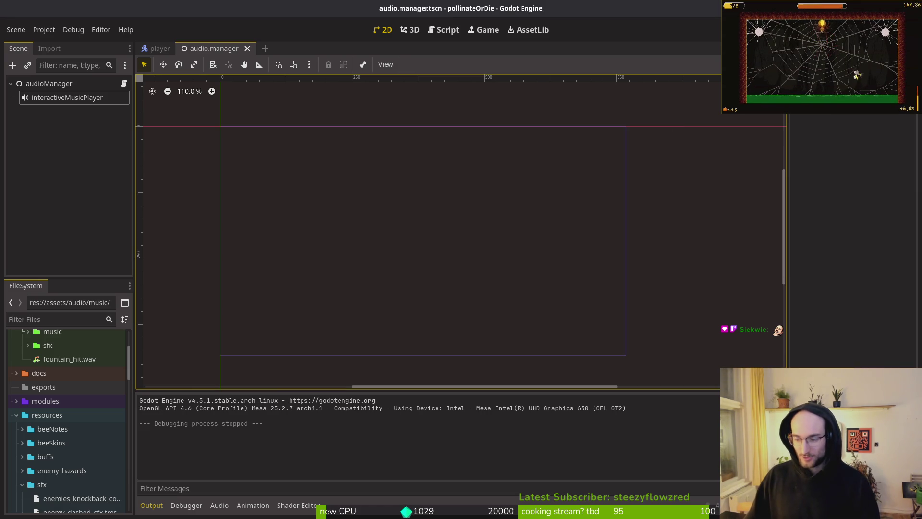
pyautogui.press('super+e')
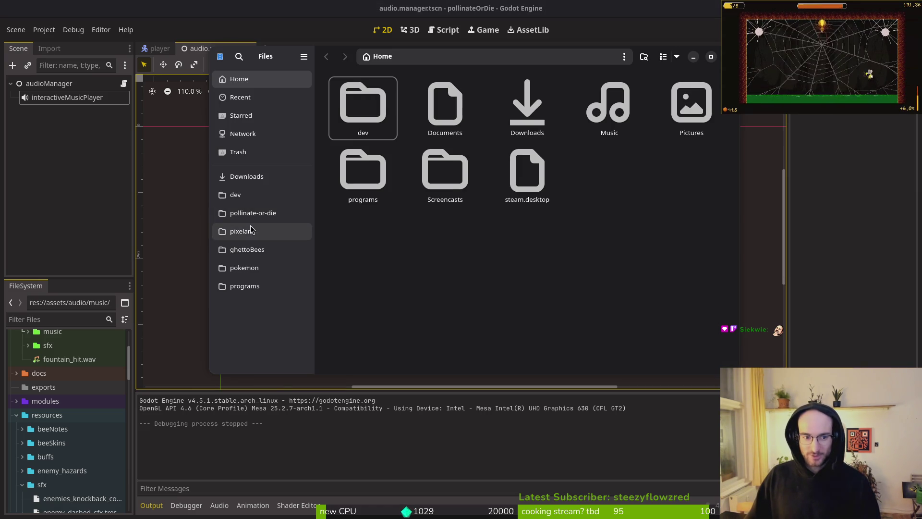
# Inspect the mac, linux and windows folders in Downloads/pollinateBuilds, then switch back to Godot
pyautogui.click(243, 177)
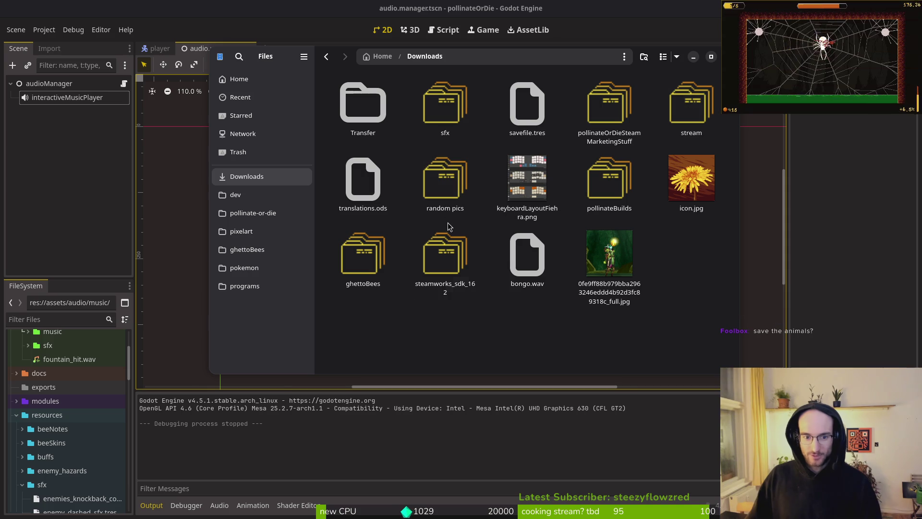
pyautogui.doubleClick(619, 188)
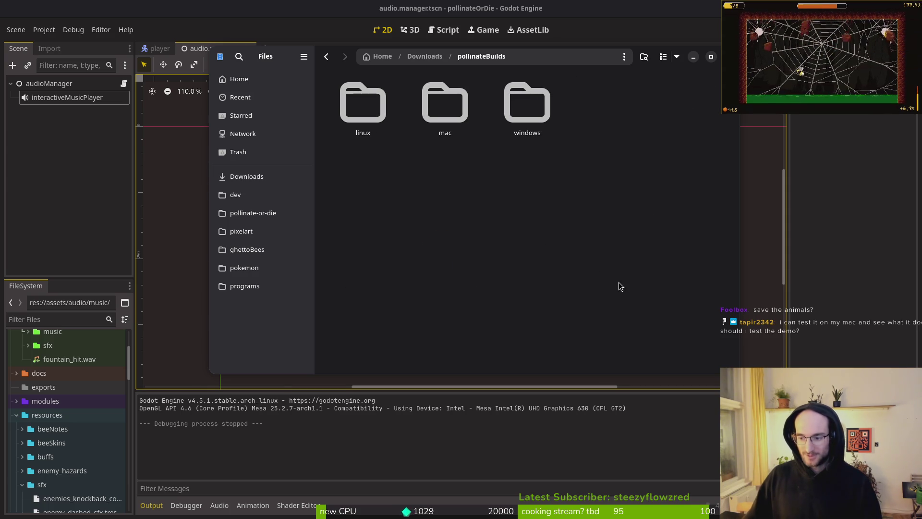
pyautogui.doubleClick(444, 103)
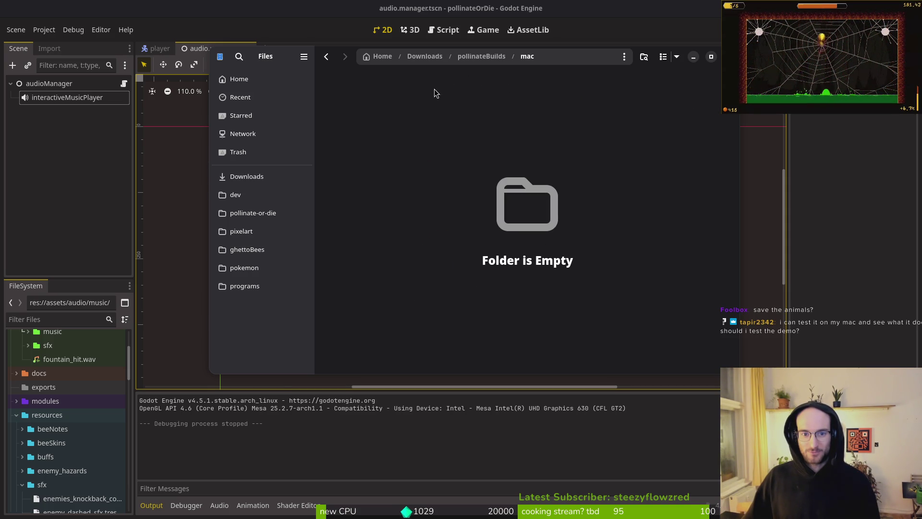
pyautogui.hotkey('alt', 'Left')
pyautogui.doubleClick(370, 105)
pyautogui.hotkey('alt', 'Left')
pyautogui.doubleClick(500, 130)
pyautogui.hotkey('alt', 'Left')
pyautogui.doubleClick(448, 117)
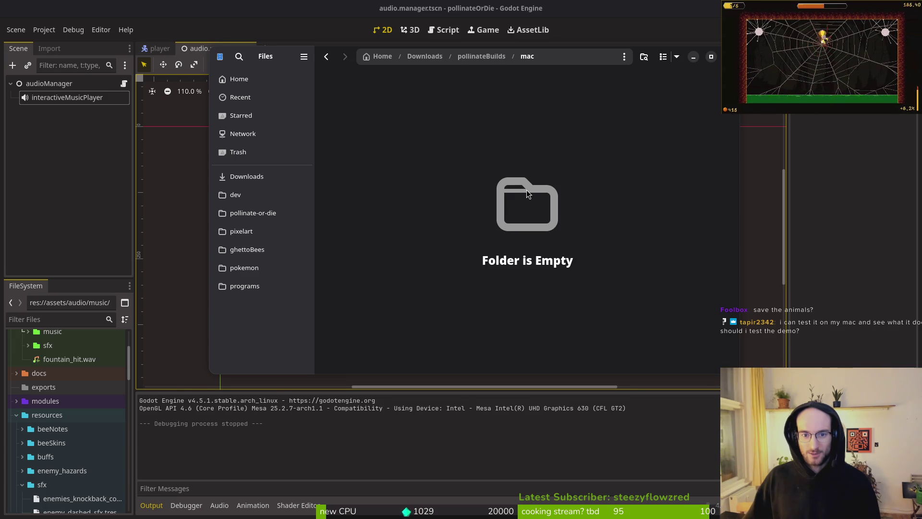
pyautogui.hotkey('alt', 'Left')
pyautogui.click(68, 159)
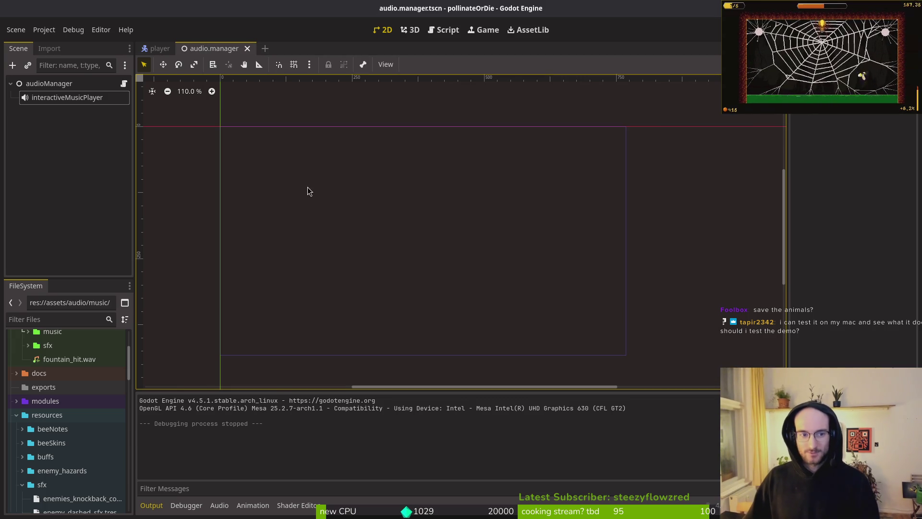
# Export the macOS (Runnable) preset to exports/pollinate.x86_64.zip, overwriting the existing zip
pyautogui.click(30, 29)
pyautogui.click(38, 30)
pyautogui.click(42, 29)
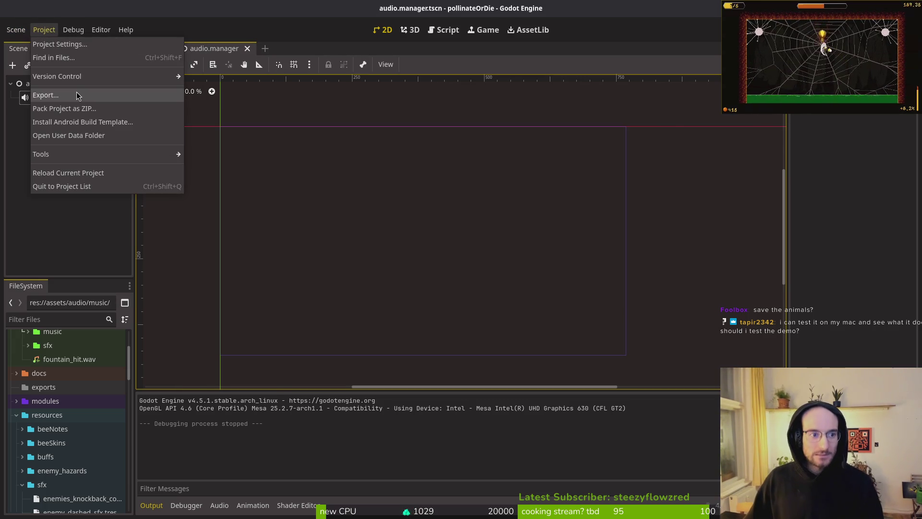
pyautogui.click(76, 94)
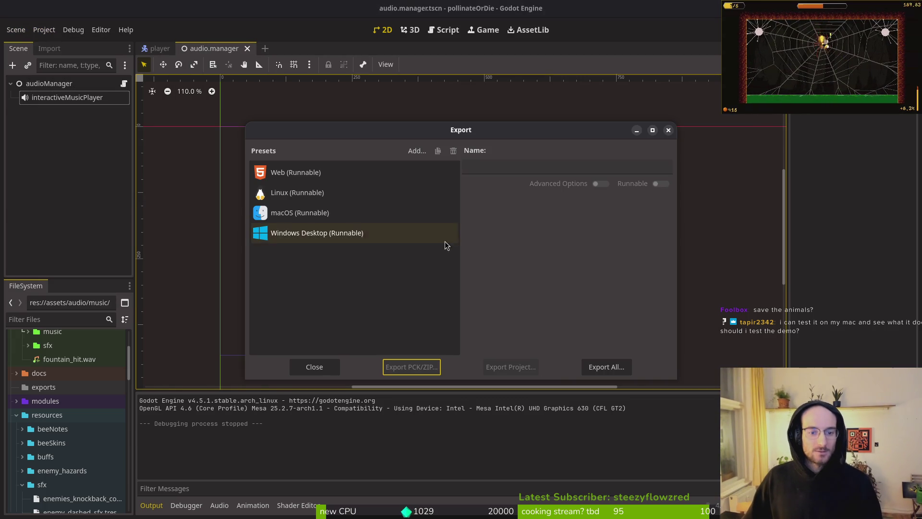
pyautogui.click(351, 220)
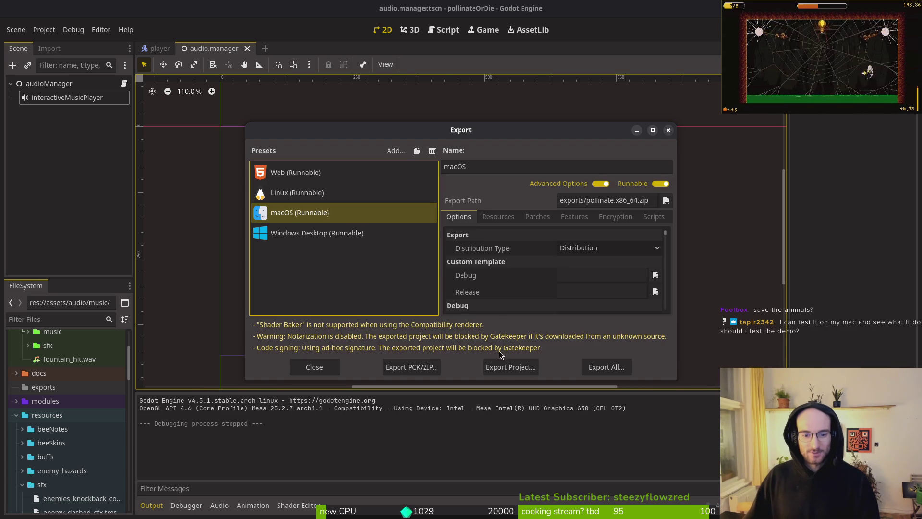
pyautogui.click(508, 368)
pyautogui.click(574, 417)
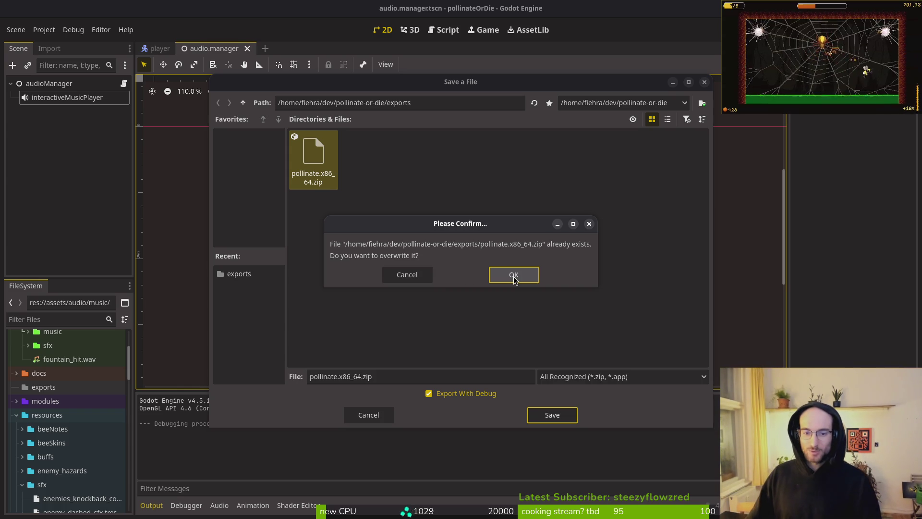
pyautogui.click(513, 276)
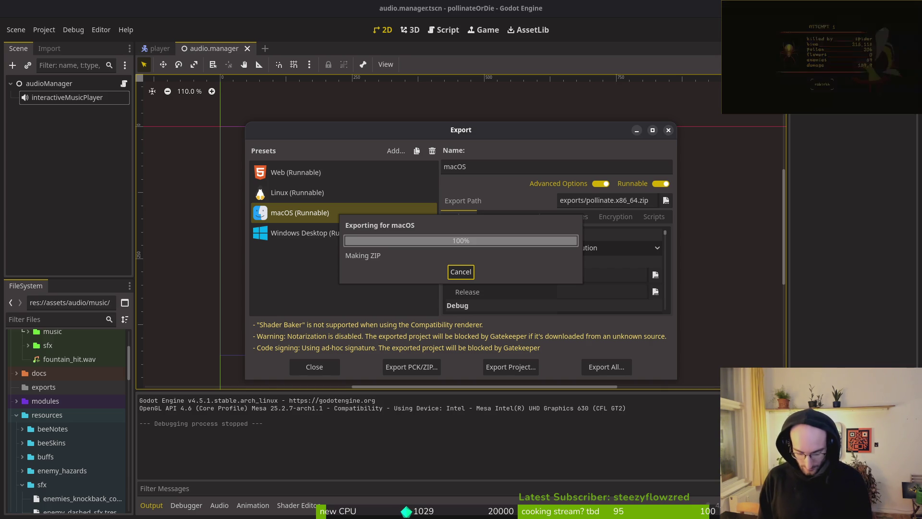
# Glance at the Signal messenger window, then close the Export dialog
pyautogui.press('super')
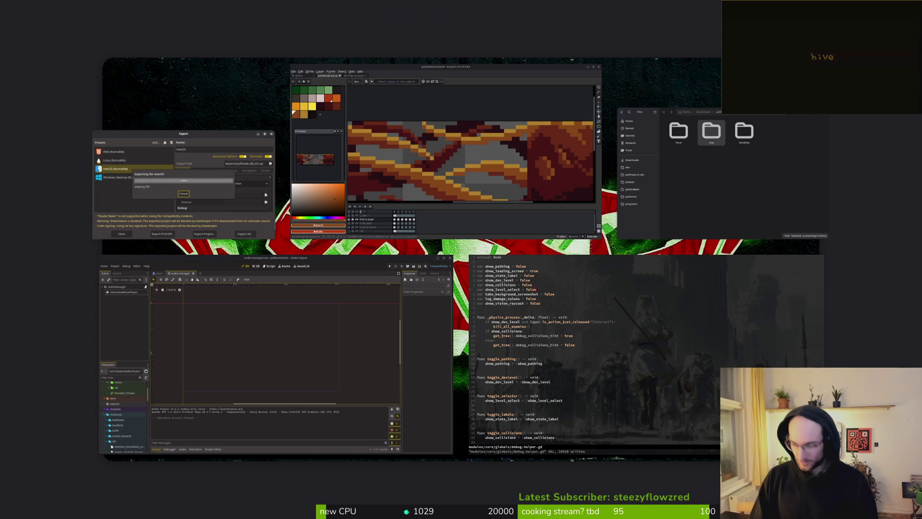
pyautogui.press('super')
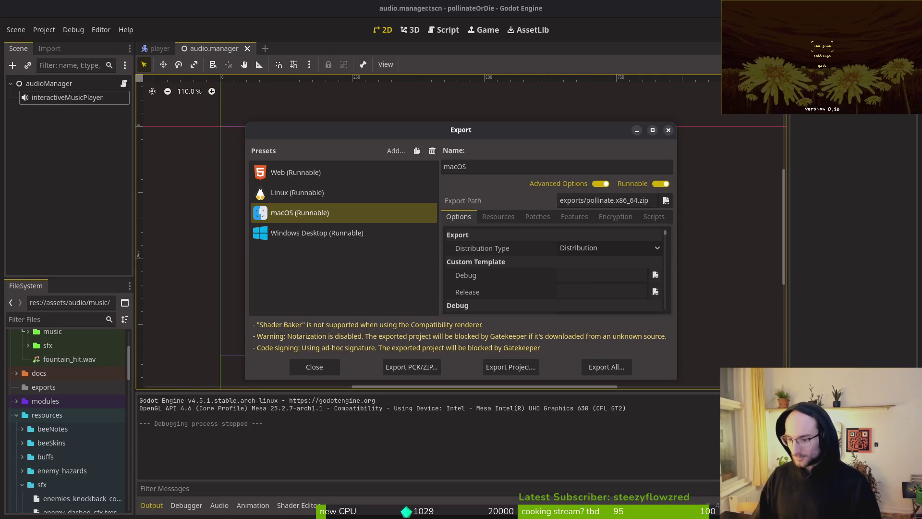
pyautogui.press('super+s')
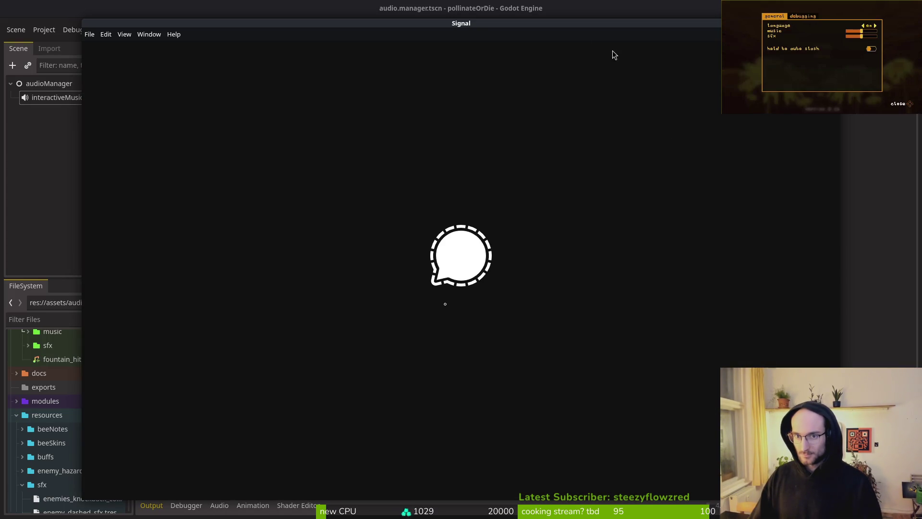
pyautogui.hotkey('ctrl', 'w')
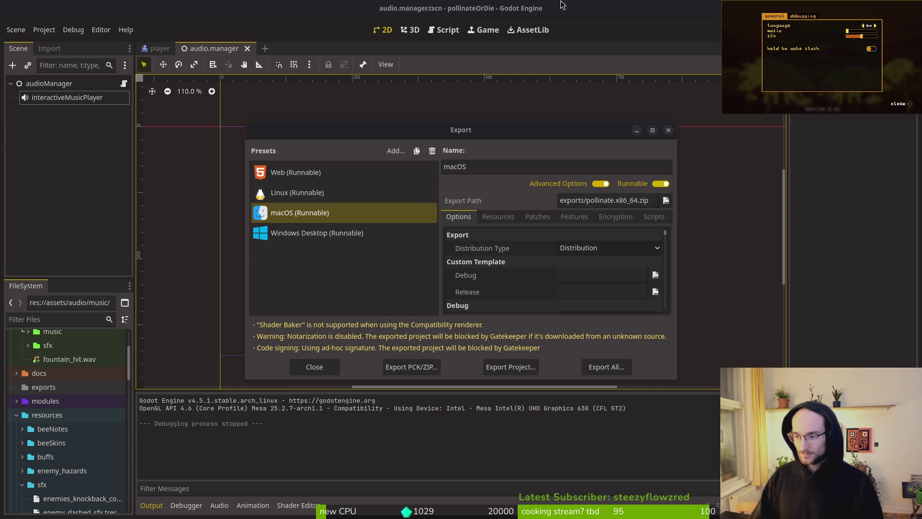
pyautogui.click(668, 131)
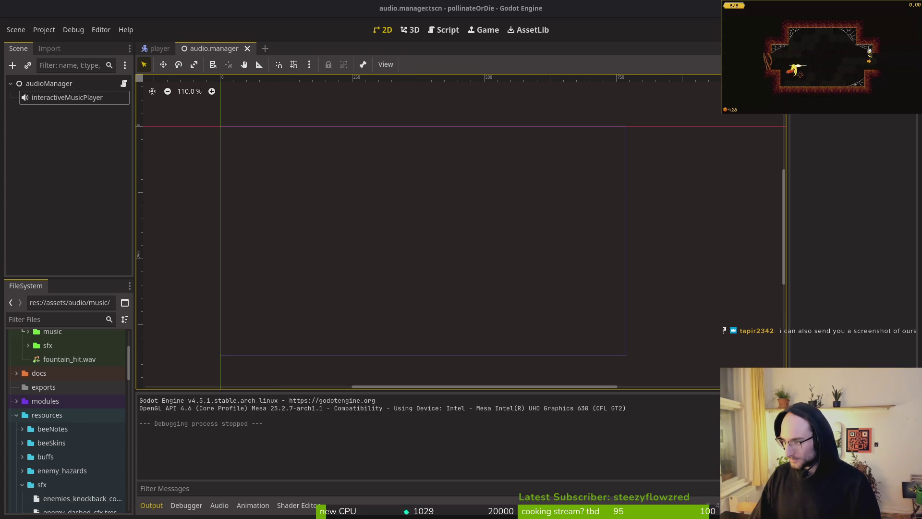
# Show the overview of all open windows, including Files in pollinateBuilds
pyautogui.press('super')
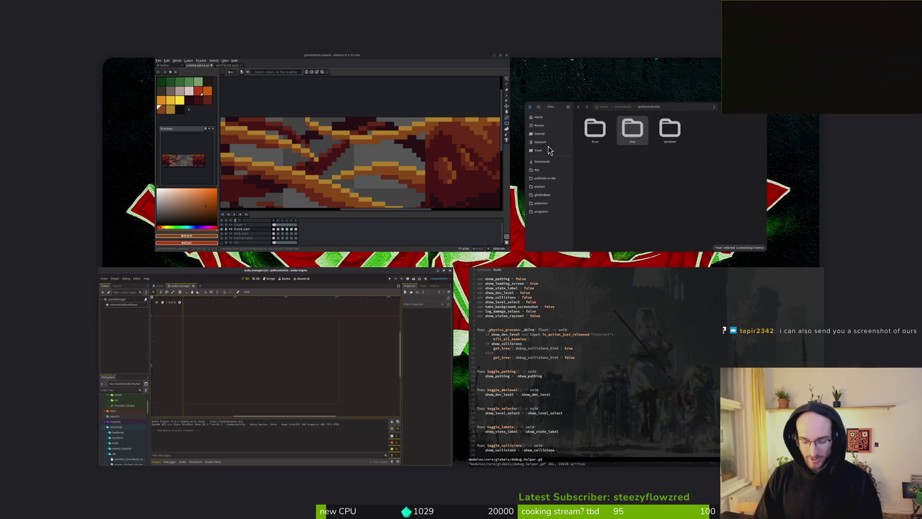
# Move signal-2026-01-19-213509.jpeg from Home into Downloads, then open Downloads and the screenshot
pyautogui.click(549, 146)
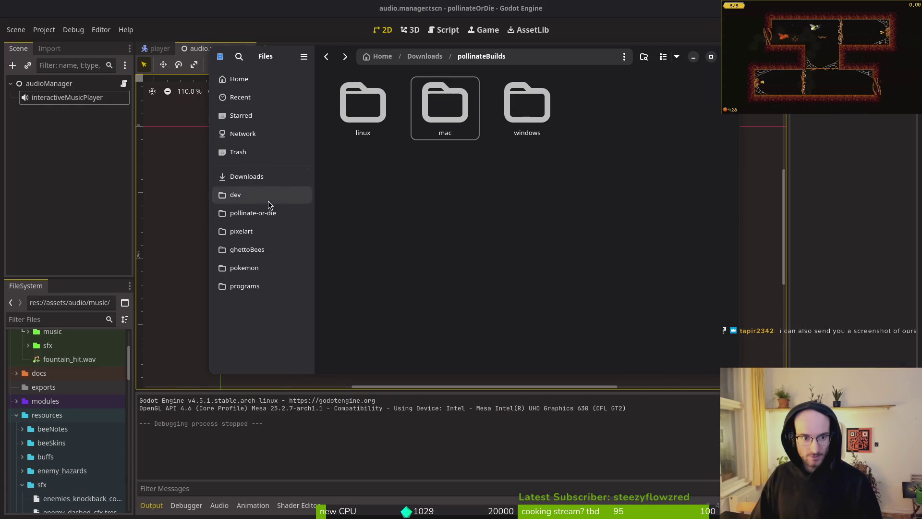
pyautogui.click(240, 176)
pyautogui.click(446, 148)
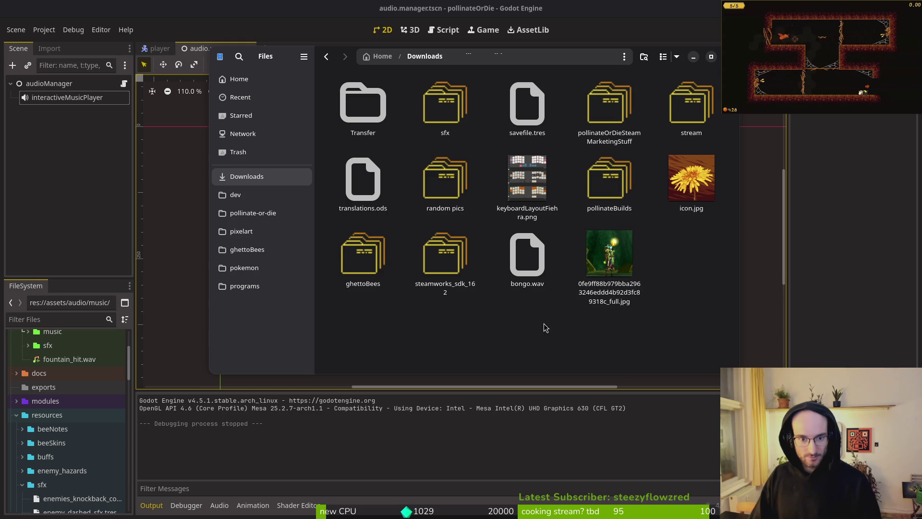
pyautogui.press('super')
pyautogui.press('super')
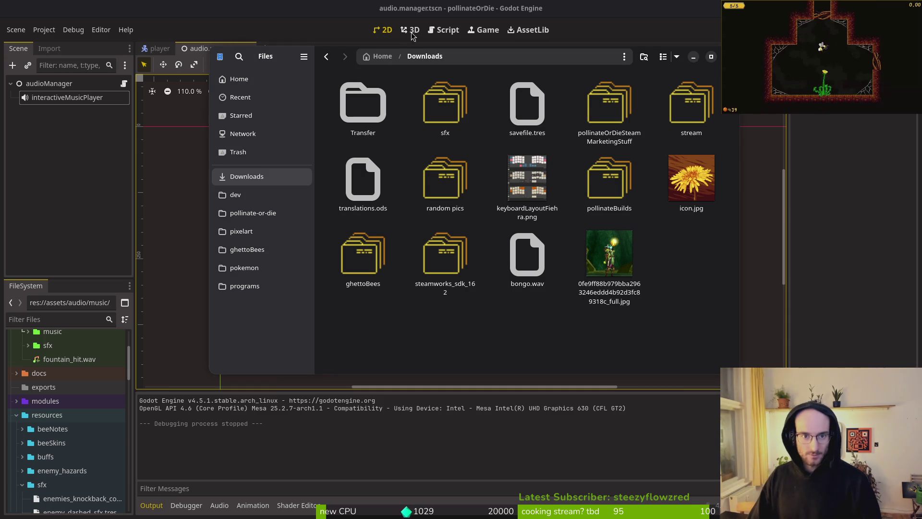
pyautogui.click(380, 56)
pyautogui.moveTo(527, 173); pyautogui.dragTo(524, 118)
pyautogui.doubleClick(524, 118)
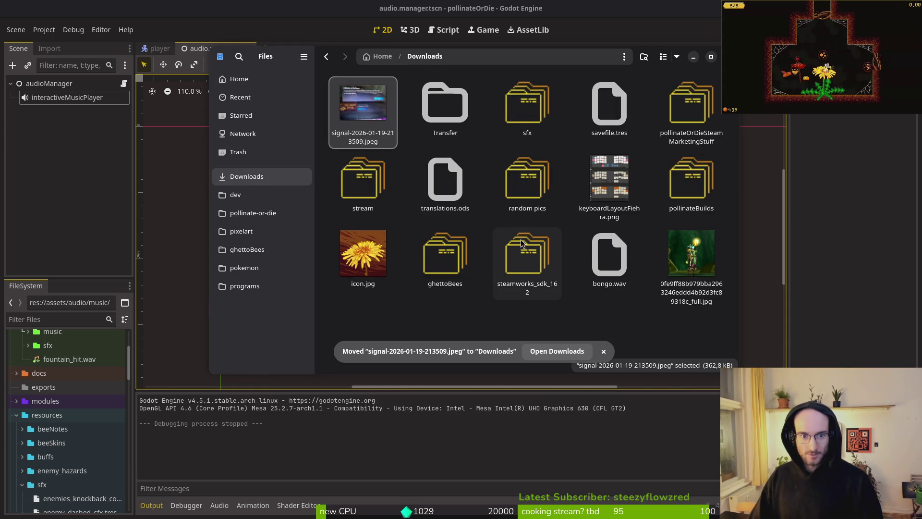
pyautogui.press('Return')
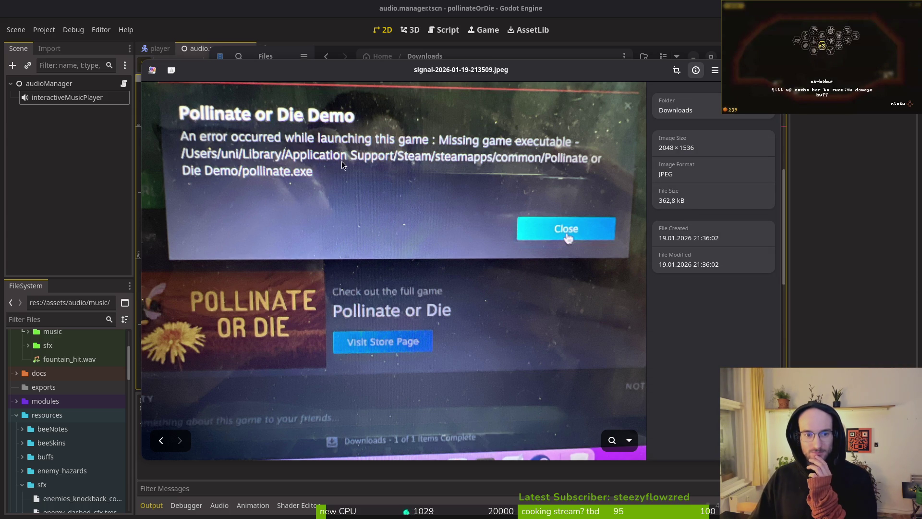
# Close the Steam error screenshot and switch back to debug.helper.gd in Neovim
pyautogui.press('Escape')
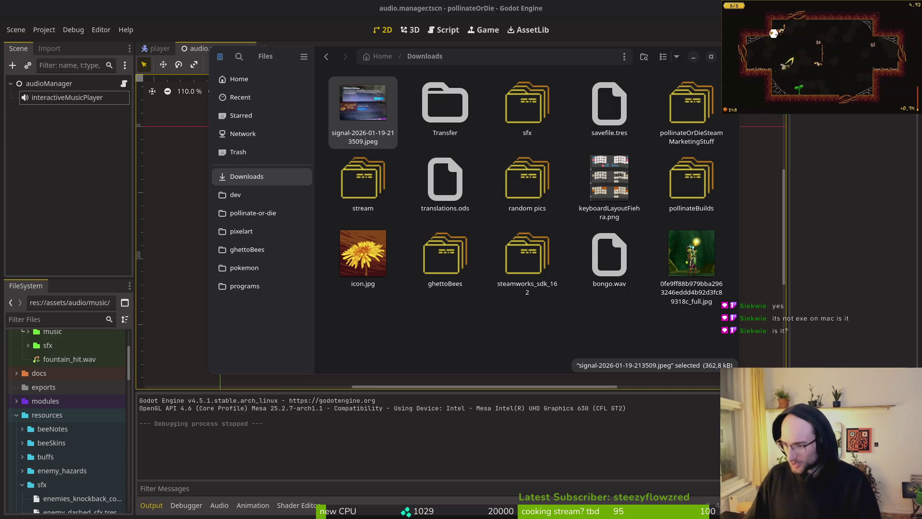
pyautogui.hotkey('alt', 'Tab')
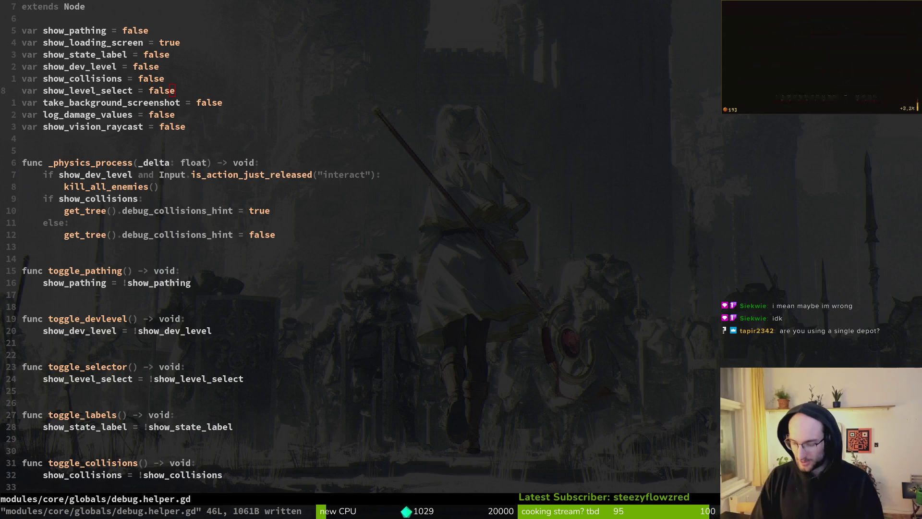
pyautogui.press('Escape')
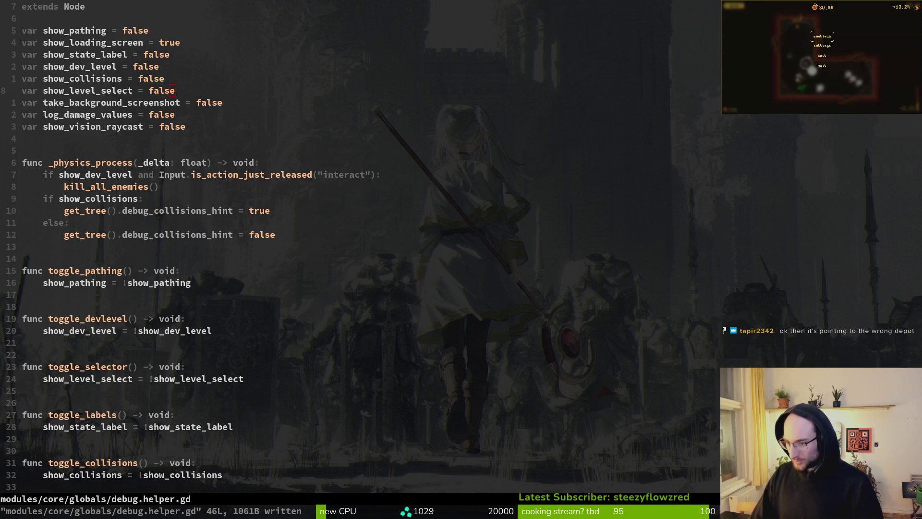
# Look through debug.helper.gd in Vim, then save it and quit with :wq
pyautogui.press('Escape')
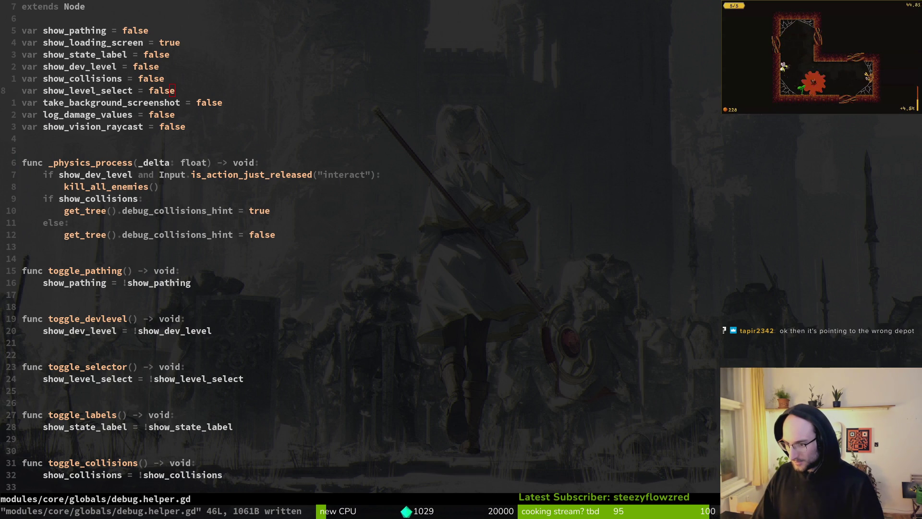
pyautogui.scroll(-1, 360, 245)
pyautogui.press('}')
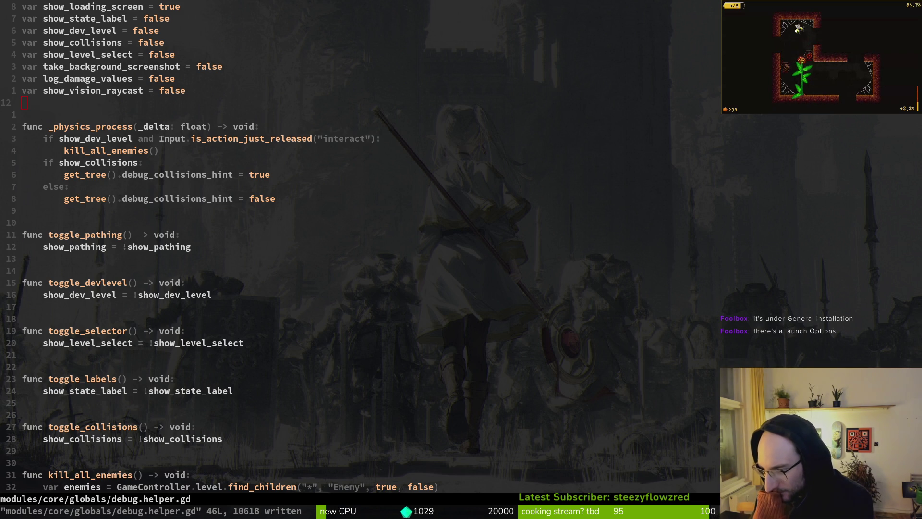
pyautogui.press('Escape')
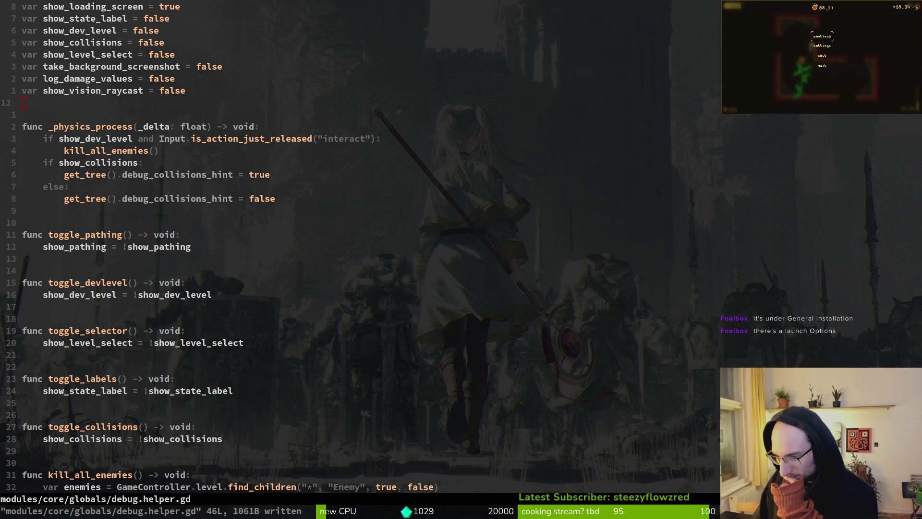
pyautogui.press('Escape')
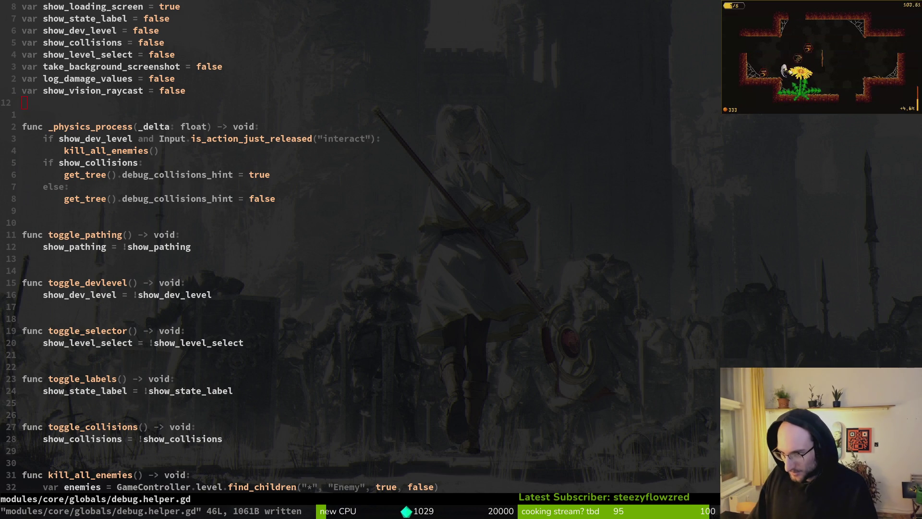
pyautogui.press('Escape')
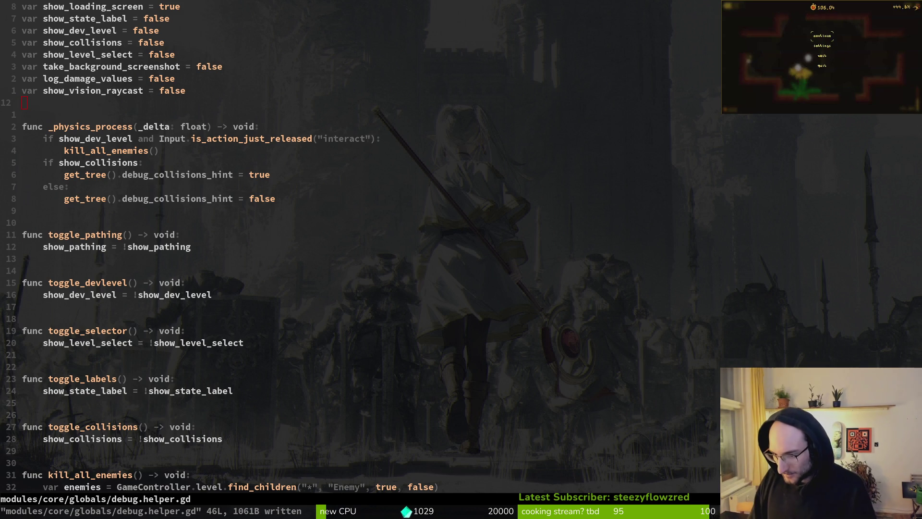
pyautogui.press('Escape')
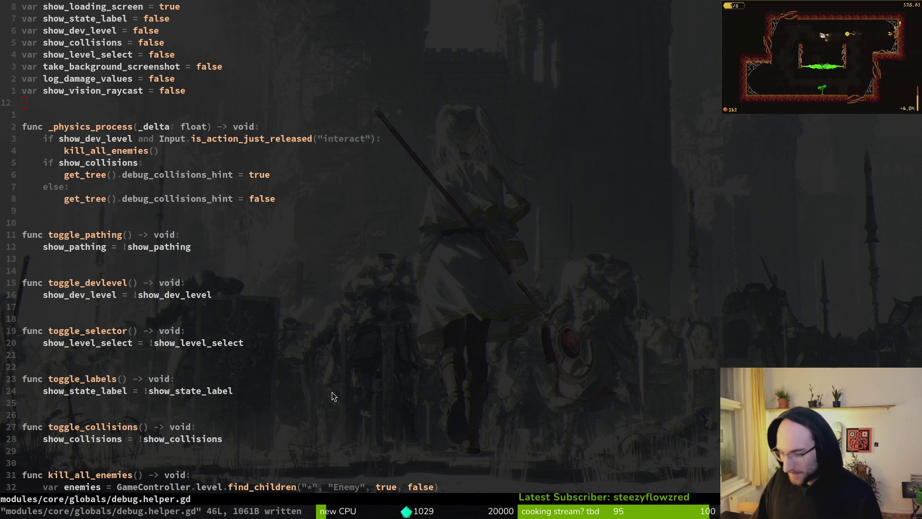
pyautogui.click(197, 191)
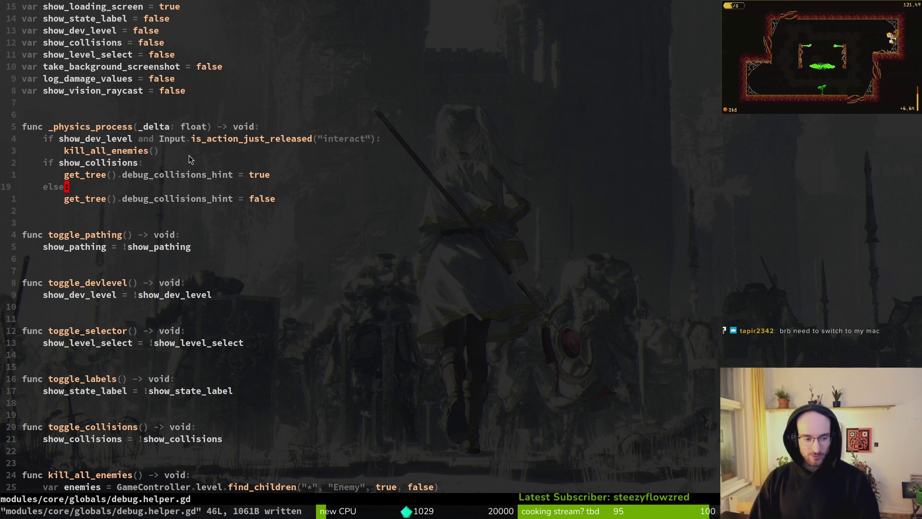
pyautogui.write(':wq')
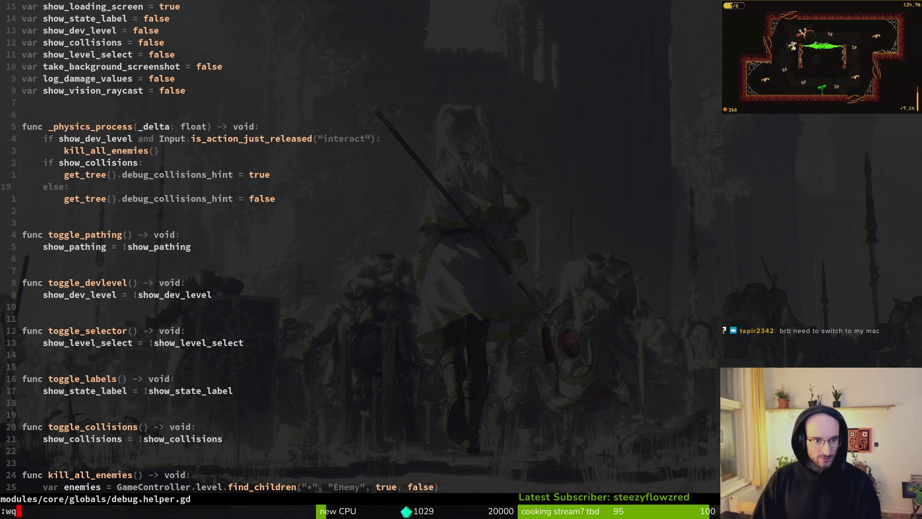
pyautogui.press('Return')
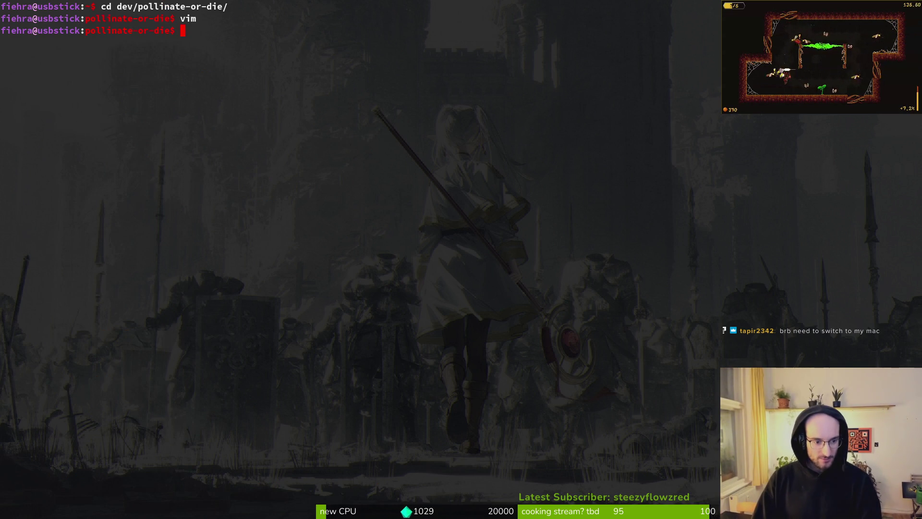
# In Godot, run the project with F5, stop it with F8, and run it again
pyautogui.hotkey('alt', 'Tab')
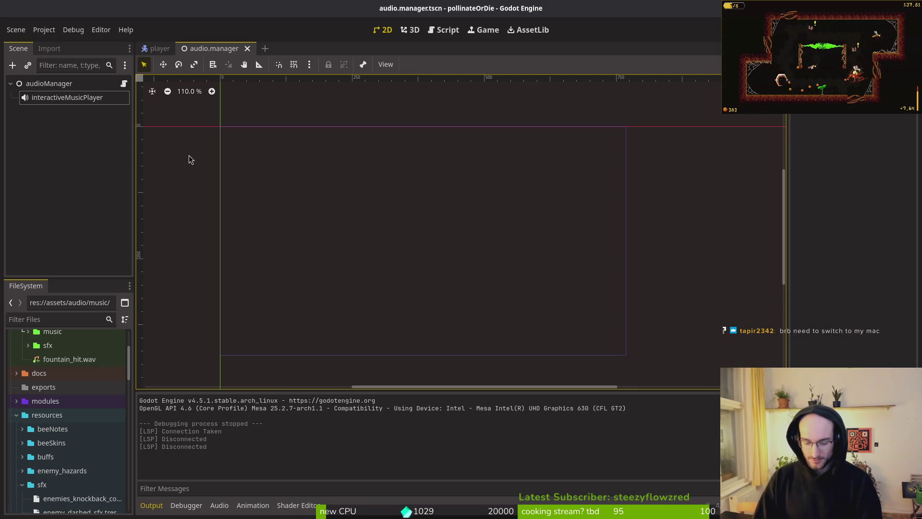
pyautogui.press('F5')
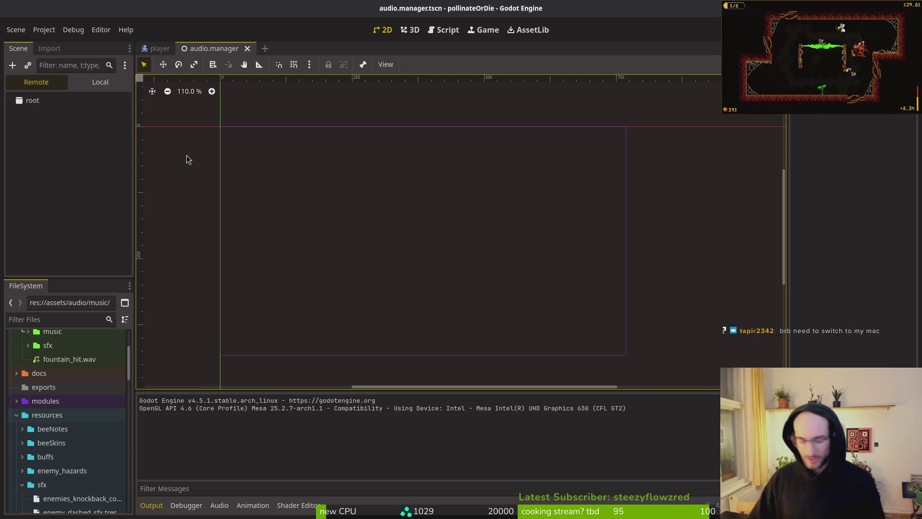
pyautogui.press('F8')
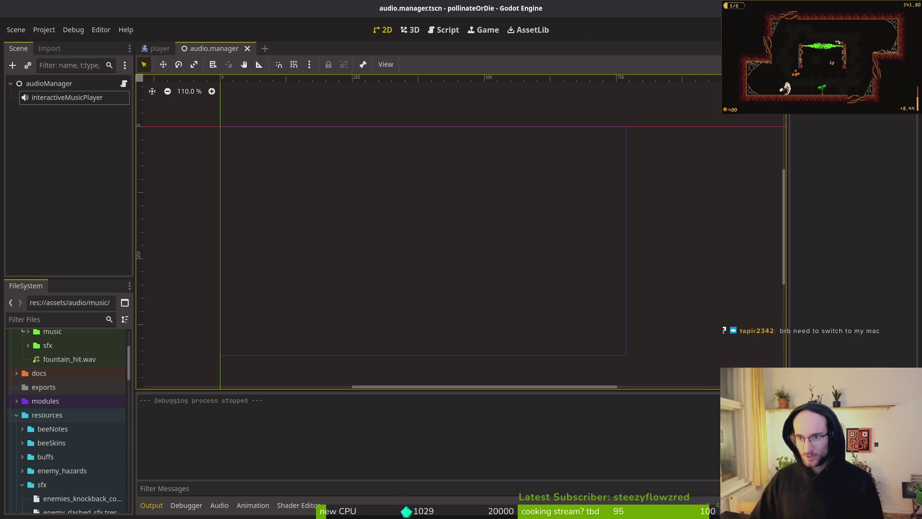
pyautogui.press('F5')
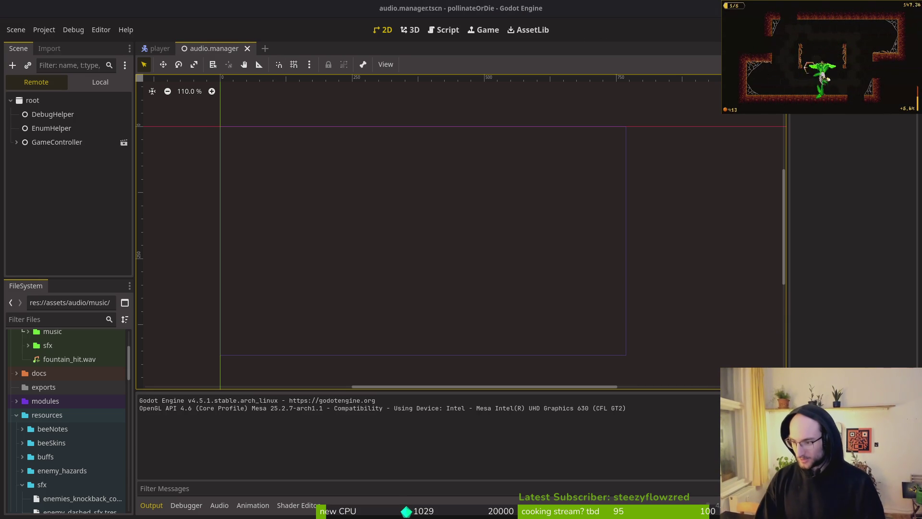
pyautogui.press('super+2')
# Launch Vim with vt, find and open level.gd, and move to the kill check on line 104
pyautogui.write('vt')
pyautogui.press('Return')
pyautogui.hotkey('ctrl', 'l')
pyautogui.write('level')
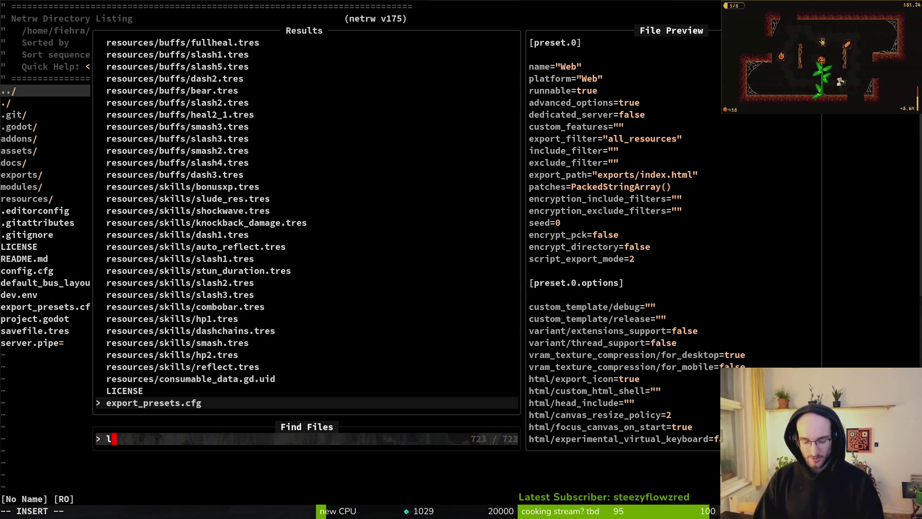
pyautogui.press('Return')
pyautogui.hotkey('ctrl', 'd')
pyautogui.hotkey('ctrl', 'u')
pyautogui.hotkey('ctrl', 'u')
pyautogui.hotkey('ctrl', 'd')
pyautogui.hotkey('ctrl', 'd')
pyautogui.hotkey('ctrl', 'd')
pyautogui.hotkey('ctrl', 'd')
pyautogui.hotkey('ctrl', 'd')
pyautogui.hotkey('ctrl', 'd')
pyautogui.hotkey('ctrl', 'u')
pyautogui.hotkey('ctrl', 'u')
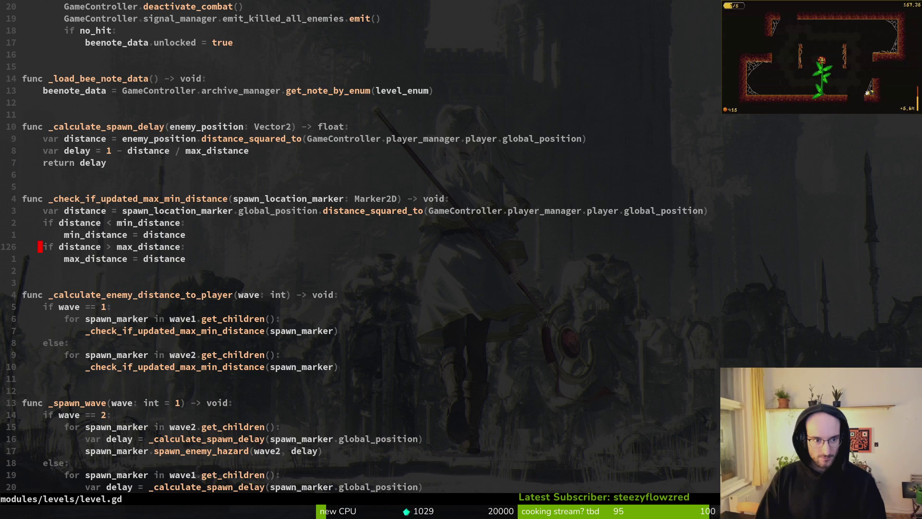
pyautogui.hotkey('ctrl', 'u')
pyautogui.press('k')
pyautogui.press('k')
pyautogui.press('k')
pyautogui.press('j')
pyautogui.press('j')
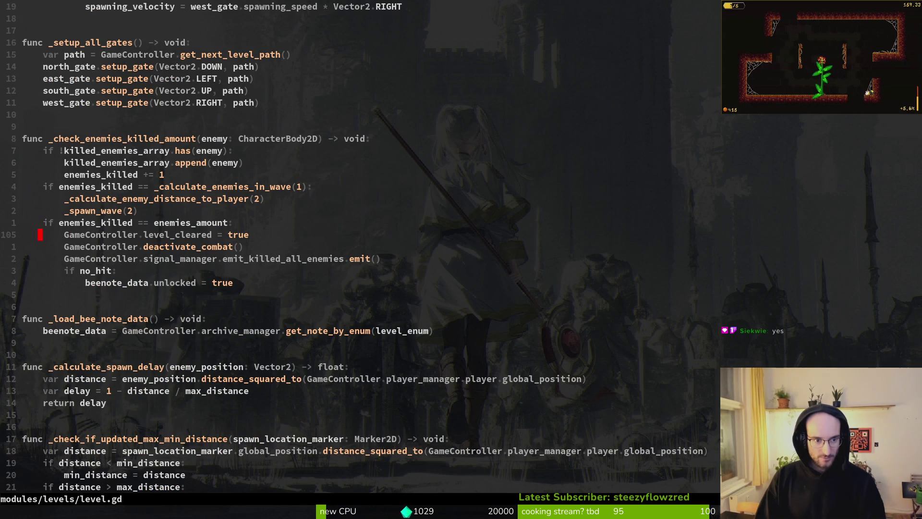
# Replace == with >= so it reads enemies_killed >= enemies_amount, then save and quit
pyautogui.press('s')
pyautogui.press('BackSpace')
pyautogui.write('>')
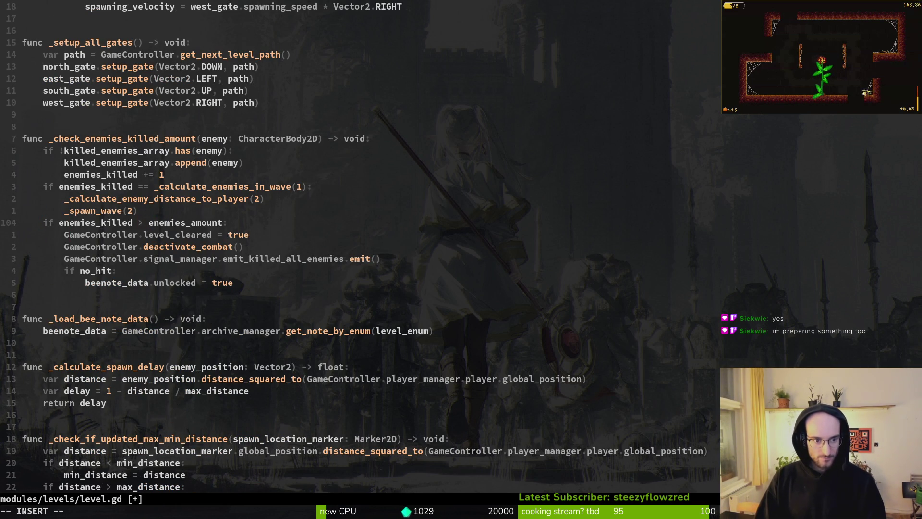
pyautogui.write('=')
pyautogui.press('Escape')
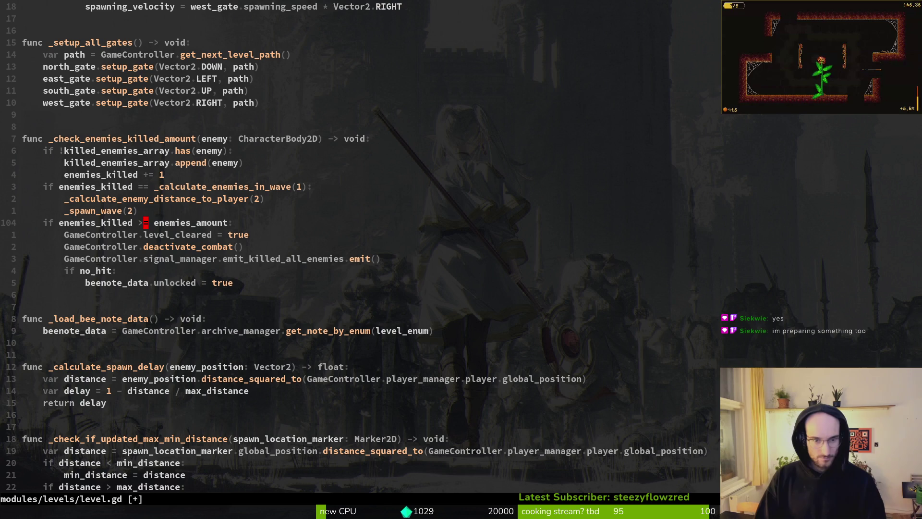
pyautogui.write(':write')
pyautogui.press('Return')
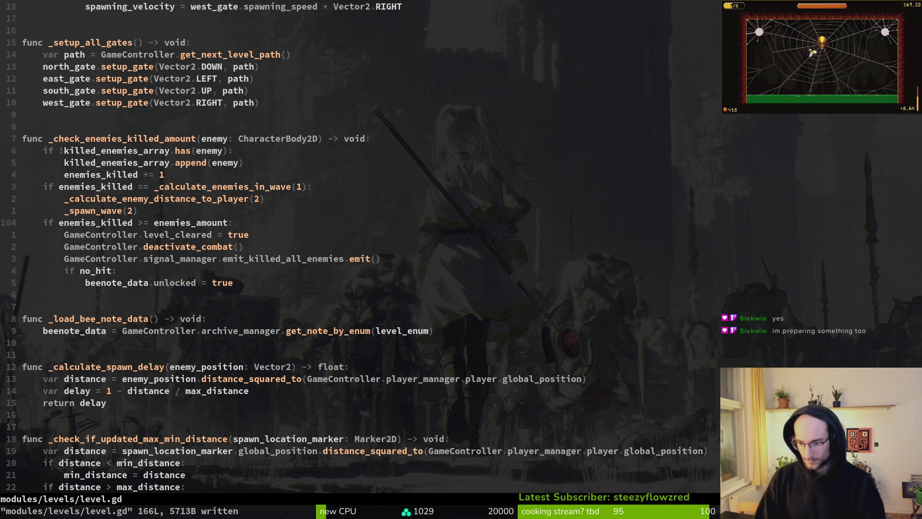
pyautogui.write(':q')
pyautogui.press('Return')
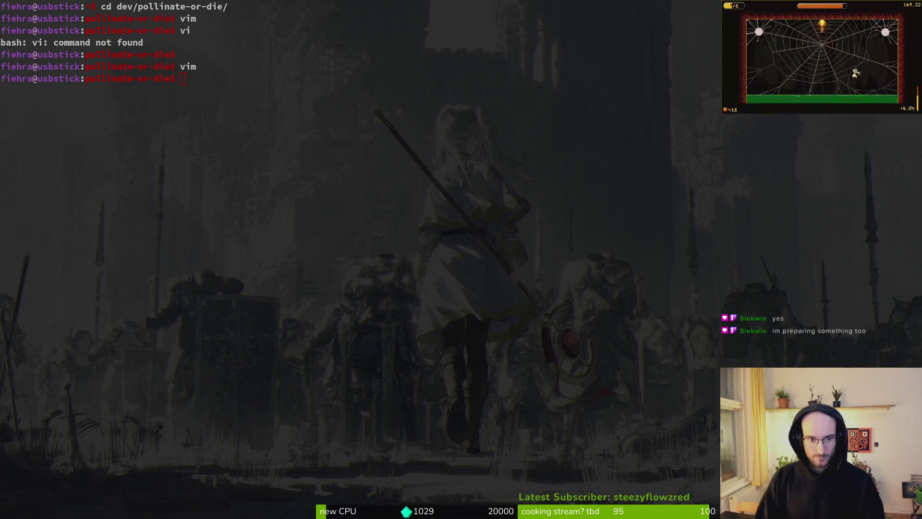
pyautogui.hotkey('alt', 'Tab')
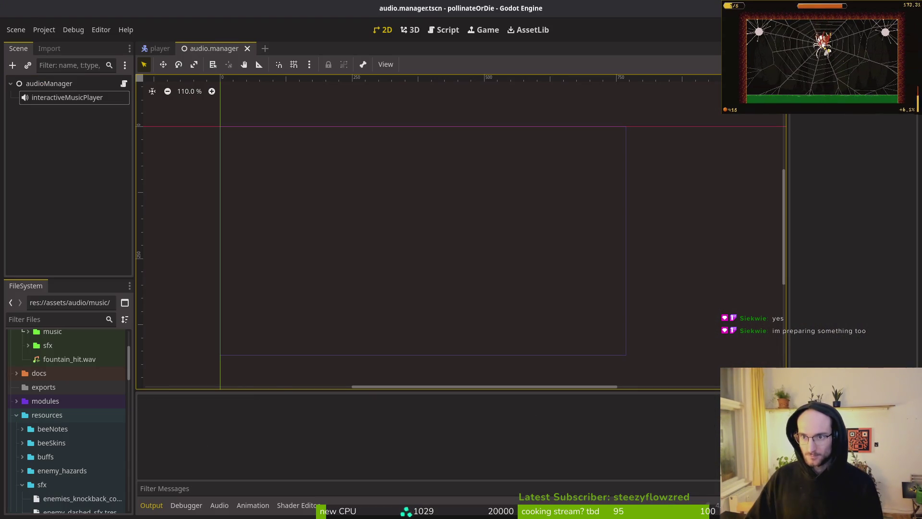
# Run the game with F5, continue the saved run, and play until the death summary appears
pyautogui.press('F5')
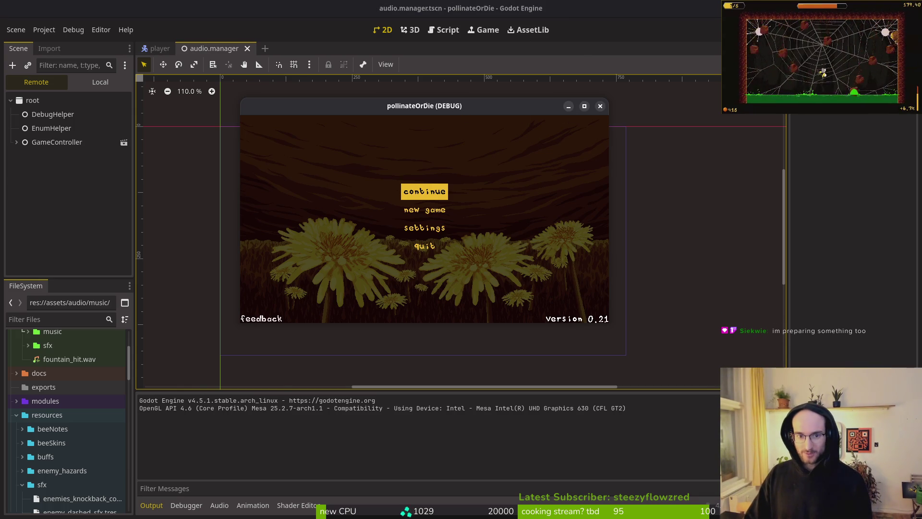
pyautogui.press('Return')
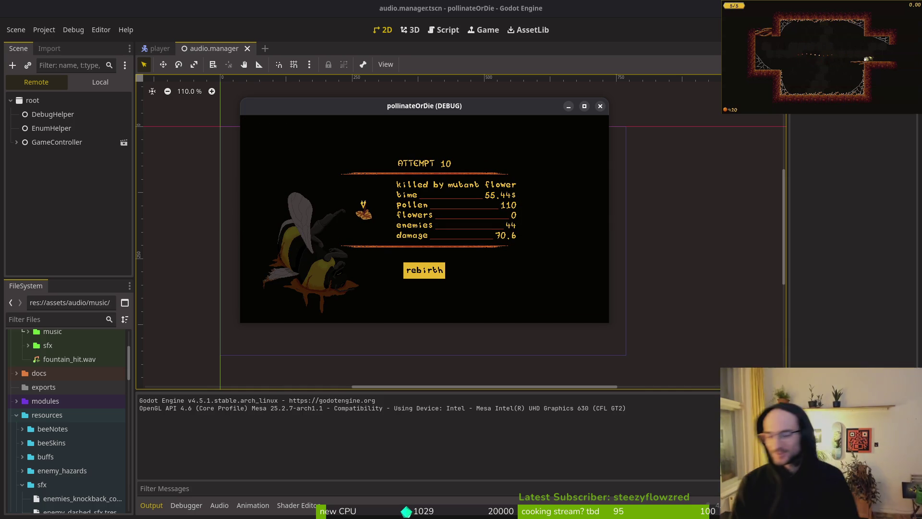
pyautogui.press('Return')
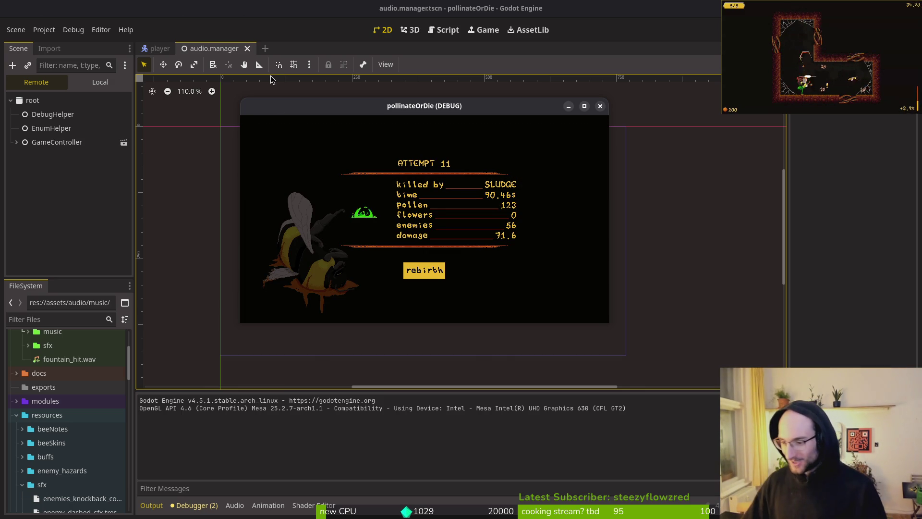
# Stop the game and export the Linux preset as pollinate.x86_64 into the exports folder
pyautogui.click(602, 107)
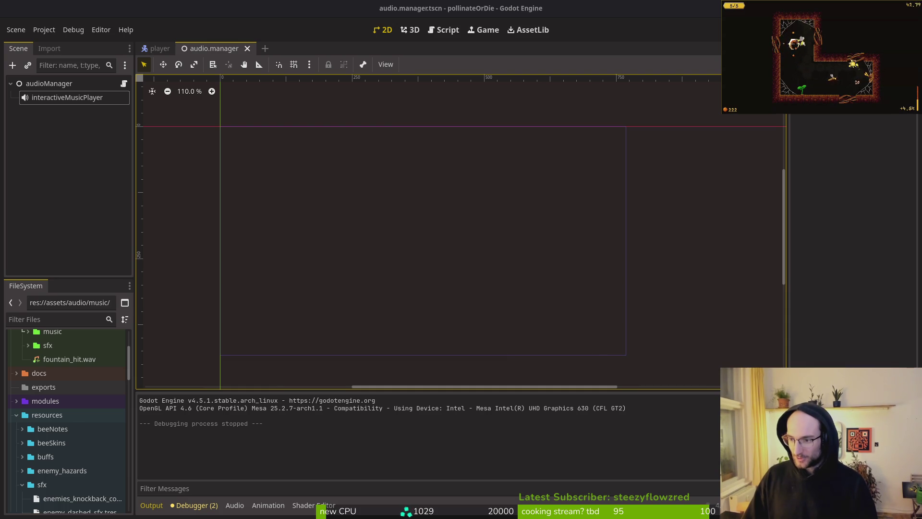
pyautogui.click(90, 149)
pyautogui.click(43, 29)
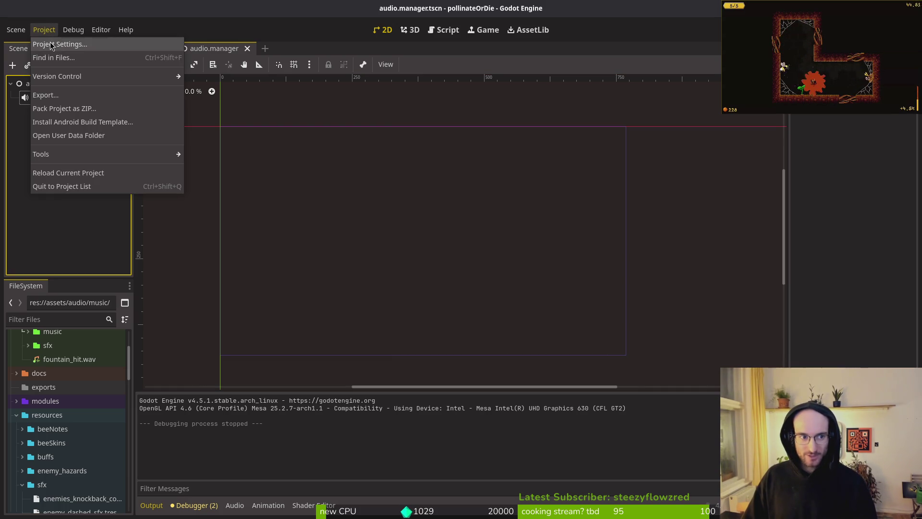
pyautogui.click(56, 96)
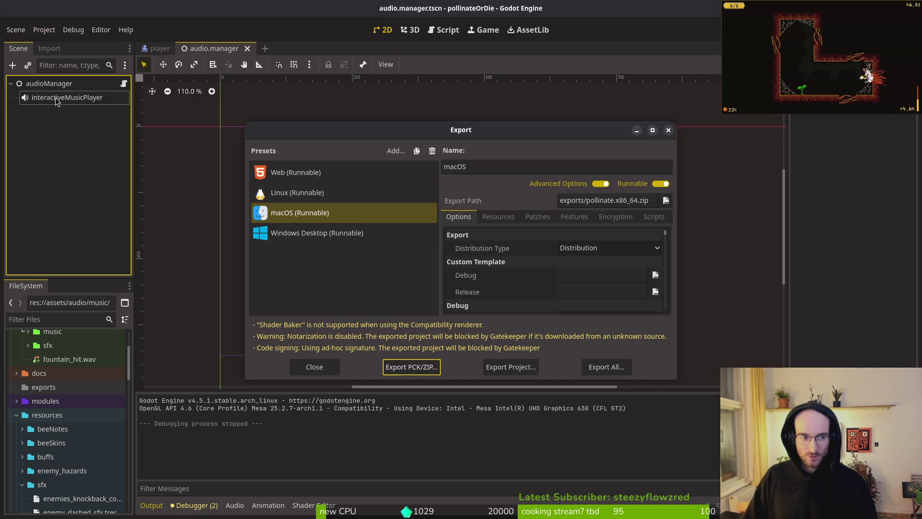
pyautogui.click(285, 197)
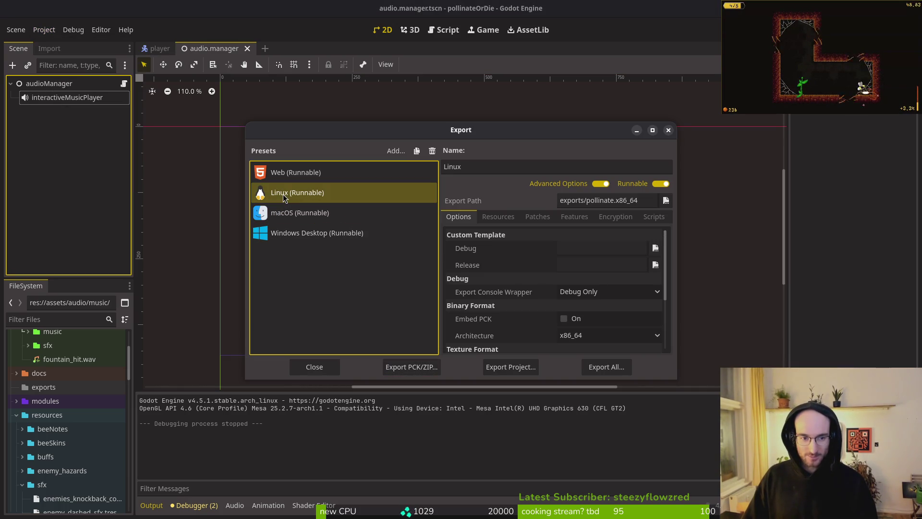
pyautogui.click(509, 367)
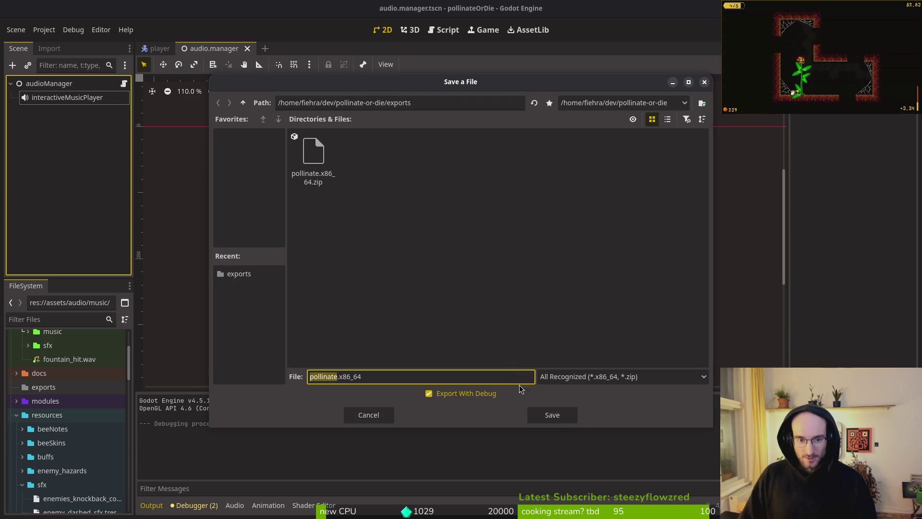
pyautogui.click(546, 409)
pyautogui.press('super')
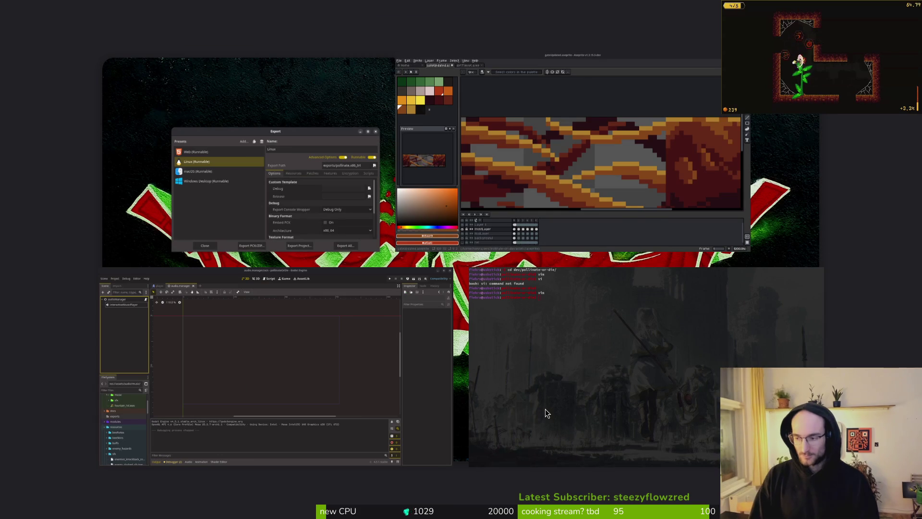
# Open Downloads/pollinateBuilds/linux in Files and trash all the old Linux build files
pyautogui.press('super')
pyautogui.press('super+e')
pyautogui.doubleClick(533, 185)
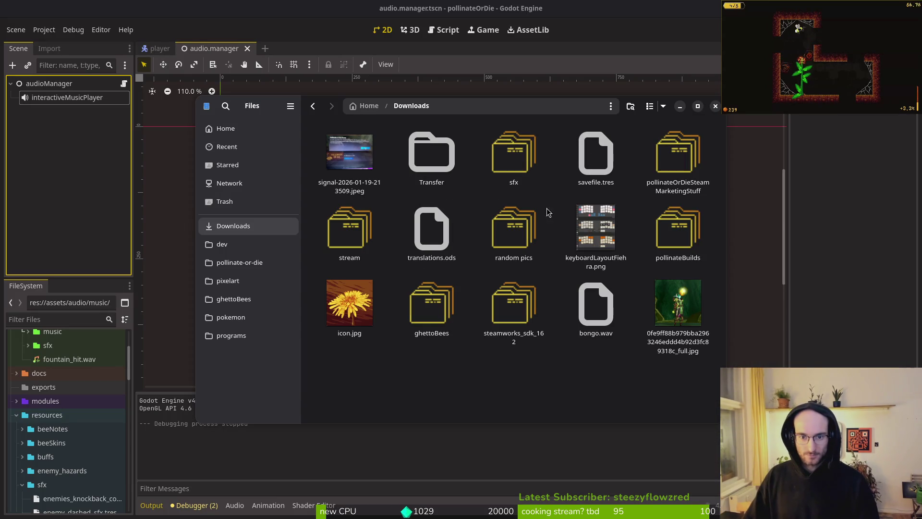
pyautogui.doubleClick(669, 234)
pyautogui.doubleClick(339, 154)
pyautogui.hotkey('ctrl', 'a')
pyautogui.press('Delete')
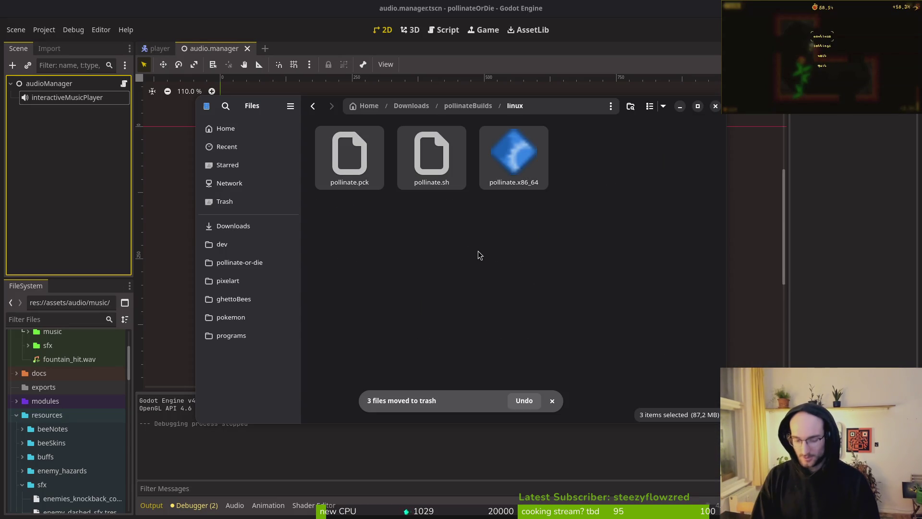
# Check the mac folder, then trash all files inside the windows build folder
pyautogui.hotkey('alt', 'Up')
pyautogui.press('Right')
pyautogui.press('Return')
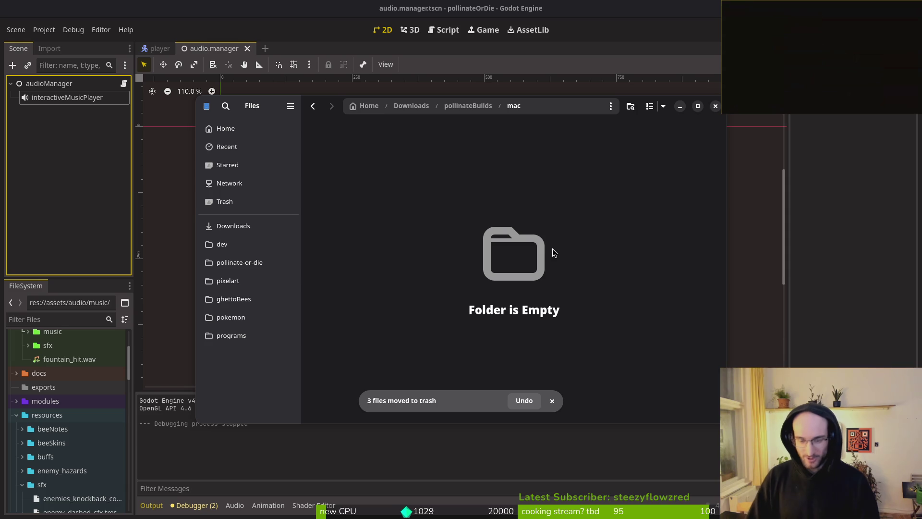
pyautogui.hotkey('alt', 'Up')
pyautogui.click(506, 155)
pyautogui.press('Delete')
pyautogui.hotkey('ctrl', 'z')
pyautogui.doubleClick(529, 157)
pyautogui.hotkey('ctrl', 'a')
pyautogui.press('Delete')
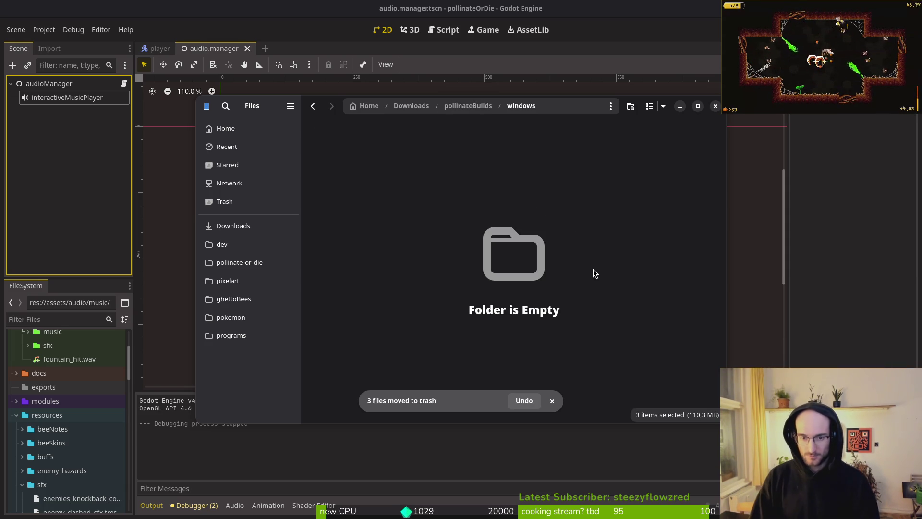
# Trash the four files in the pollinate-or-die/exports folder
pyautogui.click(239, 262)
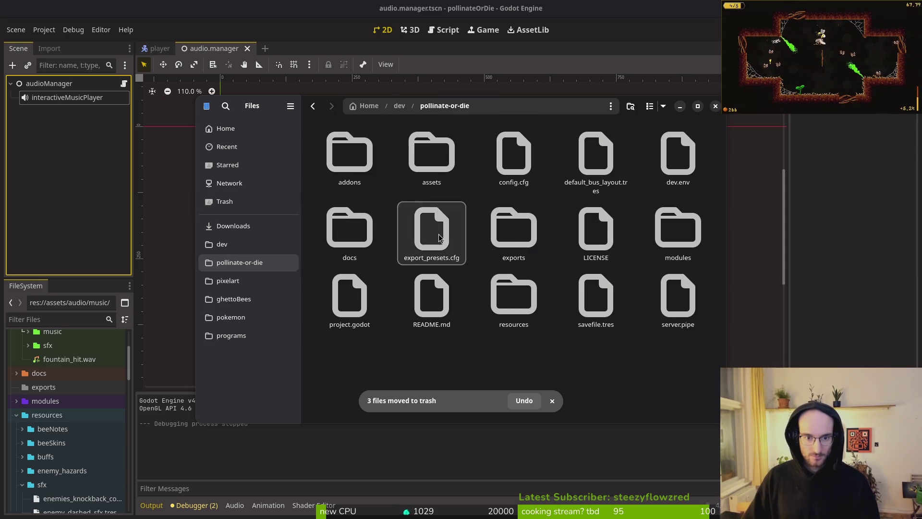
pyautogui.doubleClick(514, 230)
pyautogui.hotkey('ctrl', 'a')
pyautogui.press('Delete')
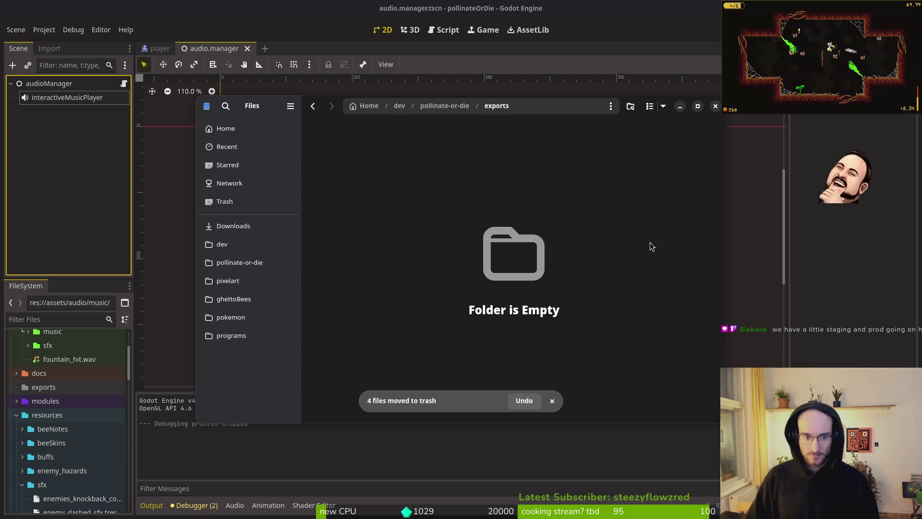
pyautogui.click(127, 364)
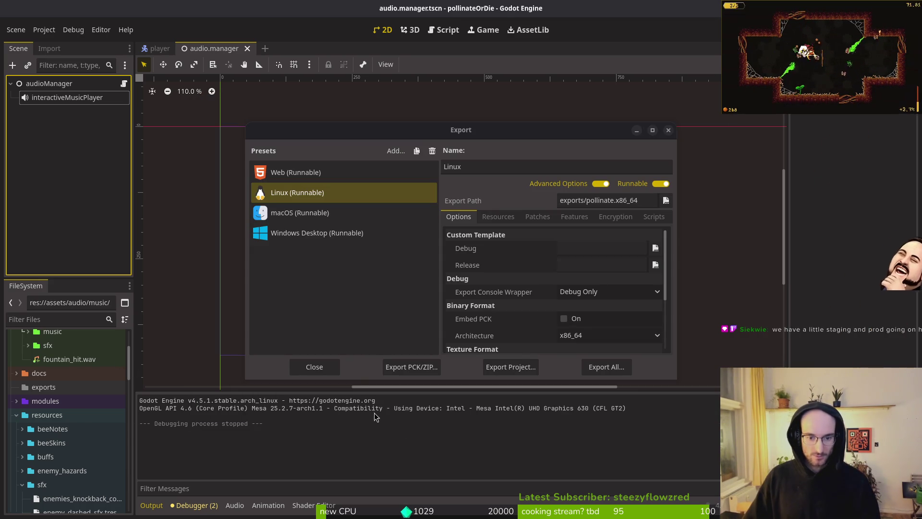
# Close the Export dialog and browse the FileSystem dock, selecting savefile.tres and toggling the skills folder
pyautogui.press('Escape')
pyautogui.scroll(-10, 27, 377)
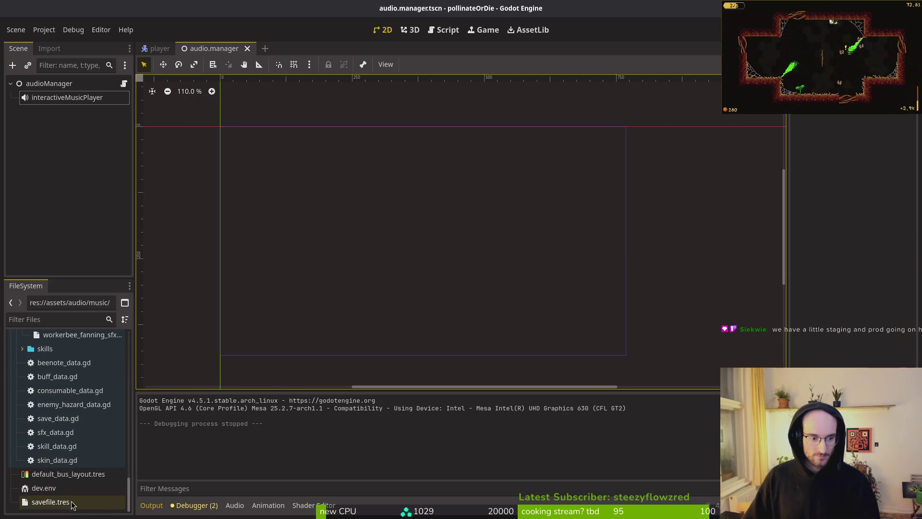
pyautogui.scroll(-2, 38, 442)
pyautogui.click(50, 502)
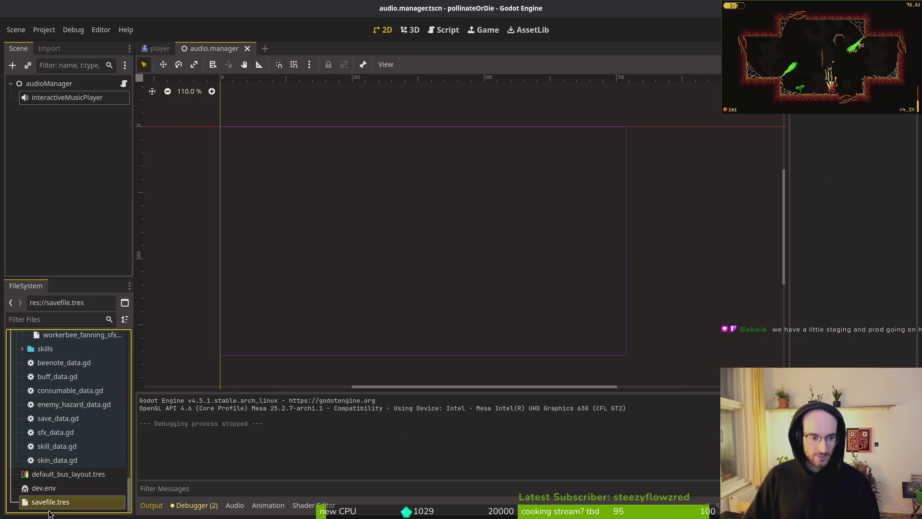
pyautogui.scroll(10, 47, 408)
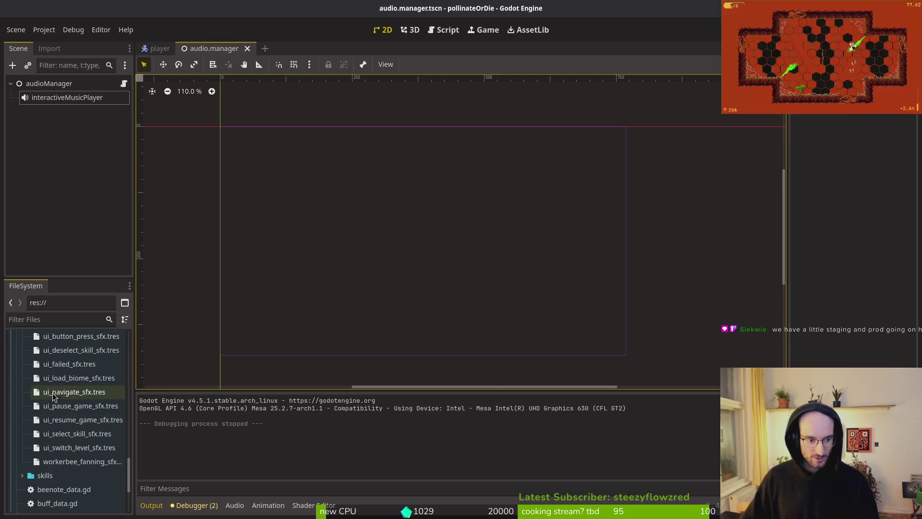
pyautogui.scroll(10, 38, 399)
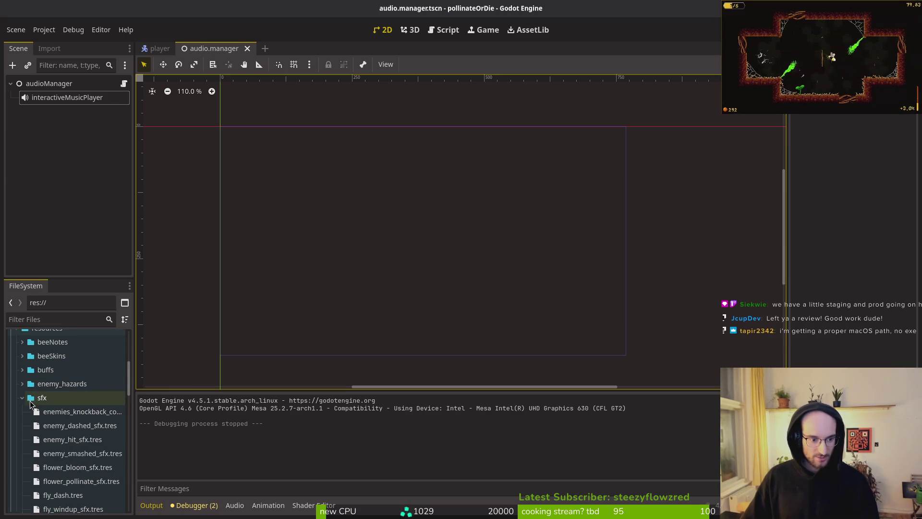
pyautogui.click(22, 412)
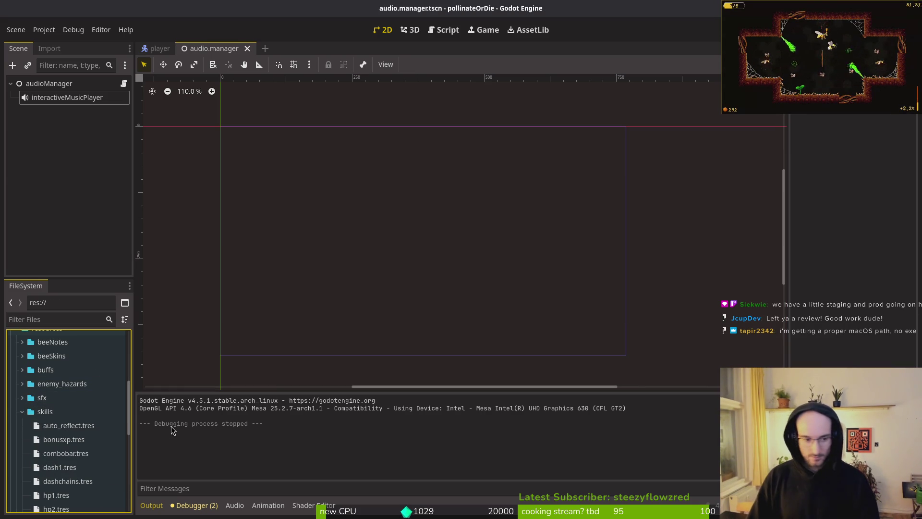
pyautogui.click(22, 411)
pyautogui.press('super')
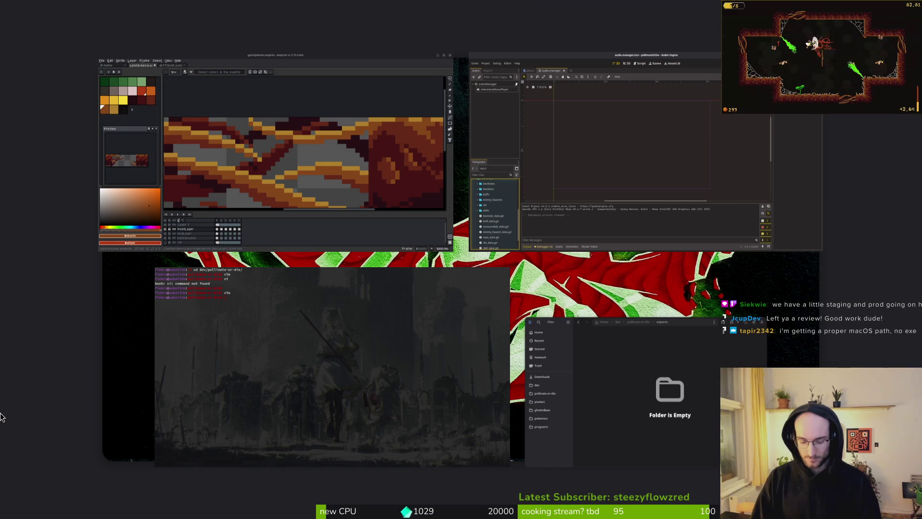
# Return to Files and navigate through Downloads to the pollinate-or-die project folder
pyautogui.press('super')
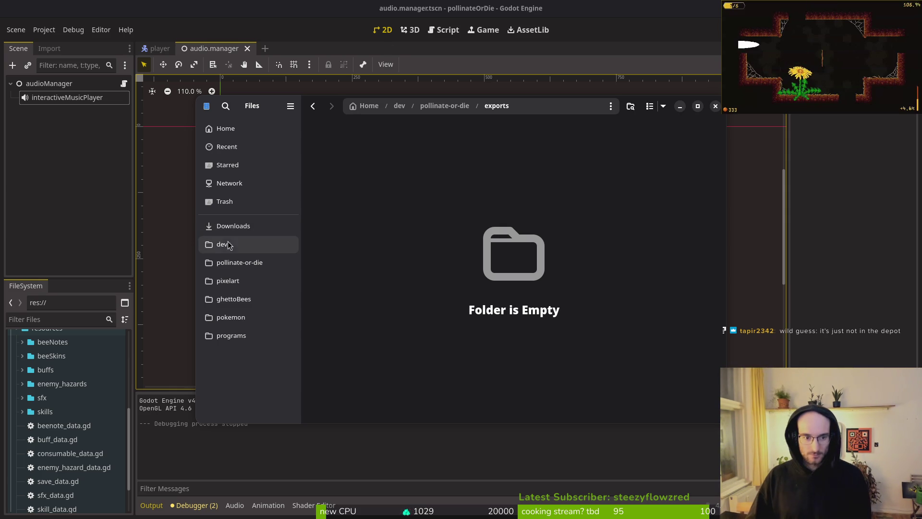
pyautogui.click(235, 230)
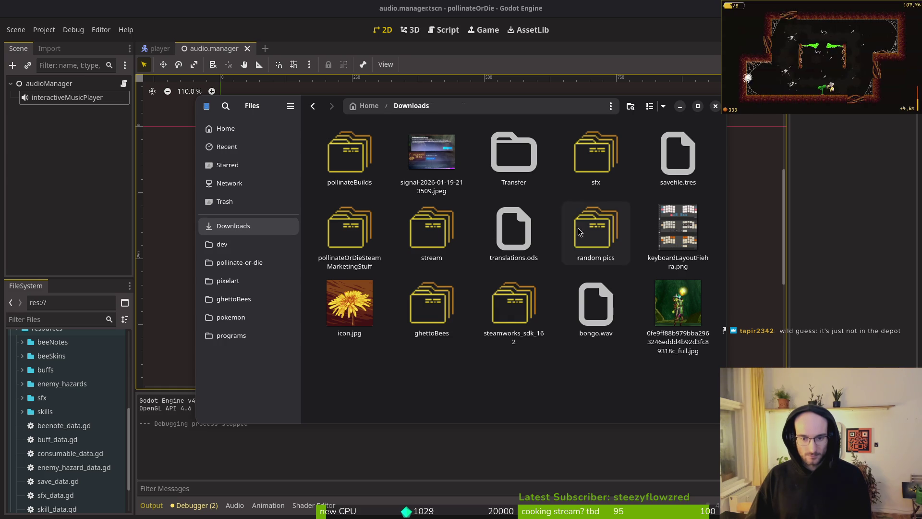
pyautogui.click(239, 262)
# Move config.cfg from the pollinate-or-die folder to the trash and close Files
pyautogui.click(528, 245)
pyautogui.click(525, 177)
pyautogui.press('Delete')
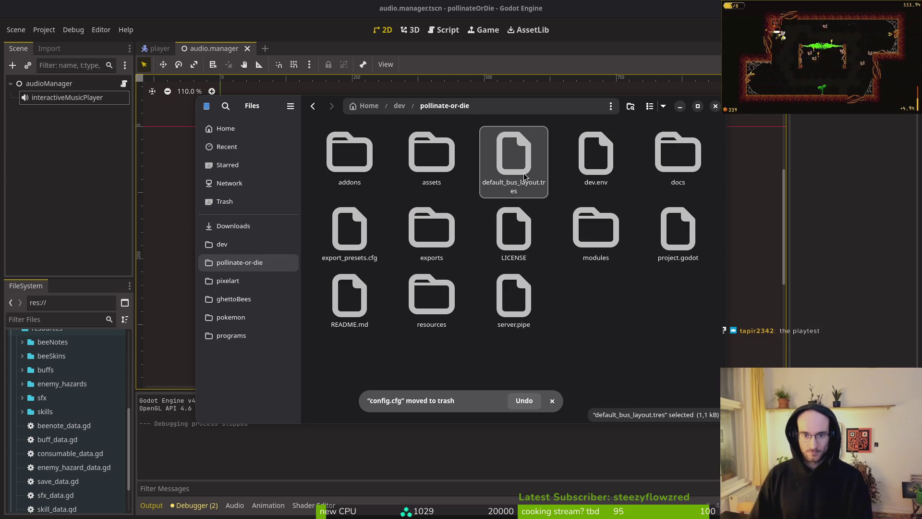
pyautogui.click(716, 106)
# Re-export the Linux build into the exports folder, then close the Export dialog
pyautogui.click(44, 30)
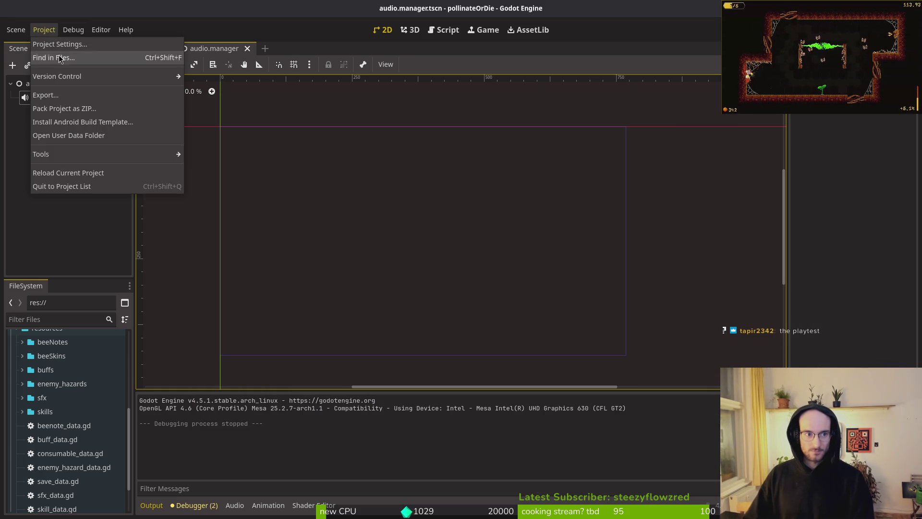
pyautogui.click(43, 96)
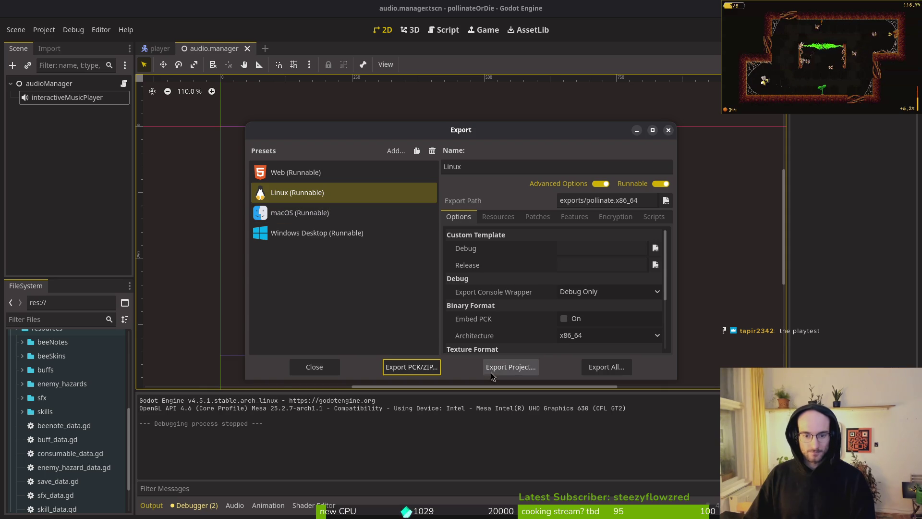
pyautogui.click(510, 366)
pyautogui.click(553, 408)
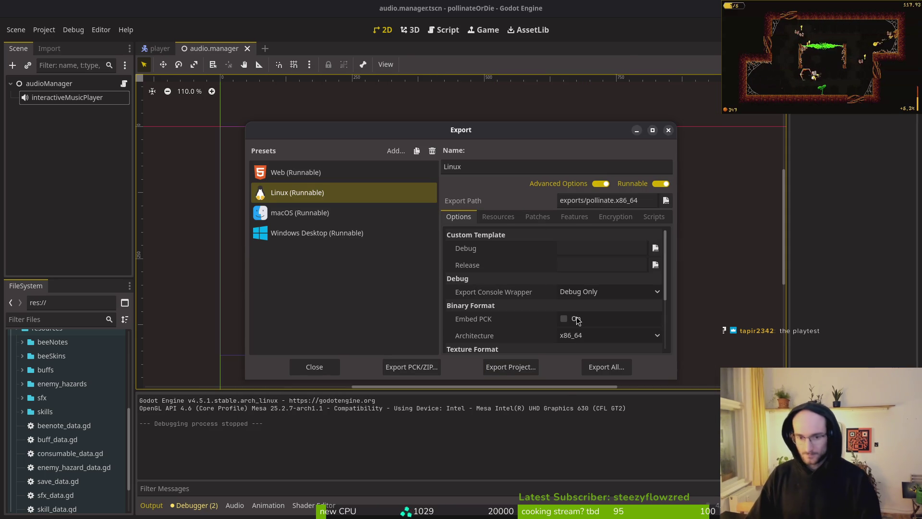
pyautogui.click(668, 131)
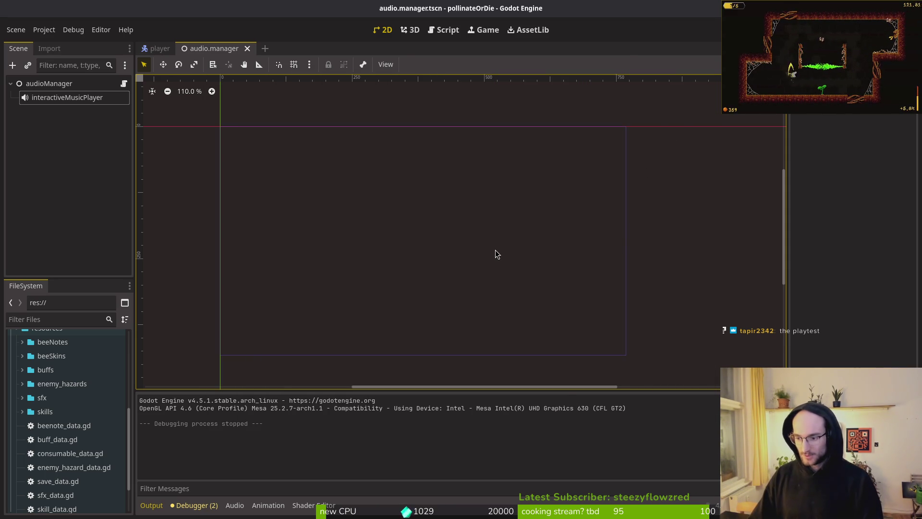
pyautogui.press('super')
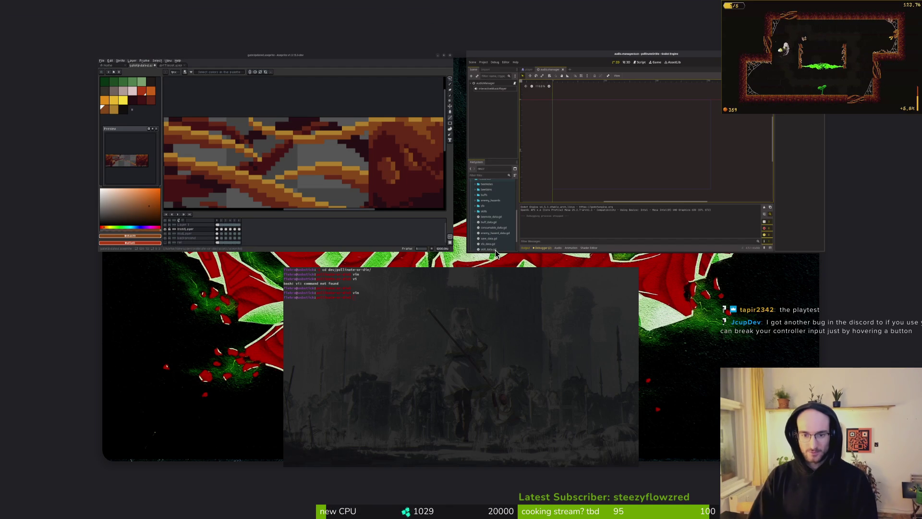
# Open pollinate-or-die/exports in Files to check the new Linux build files
pyautogui.press('super')
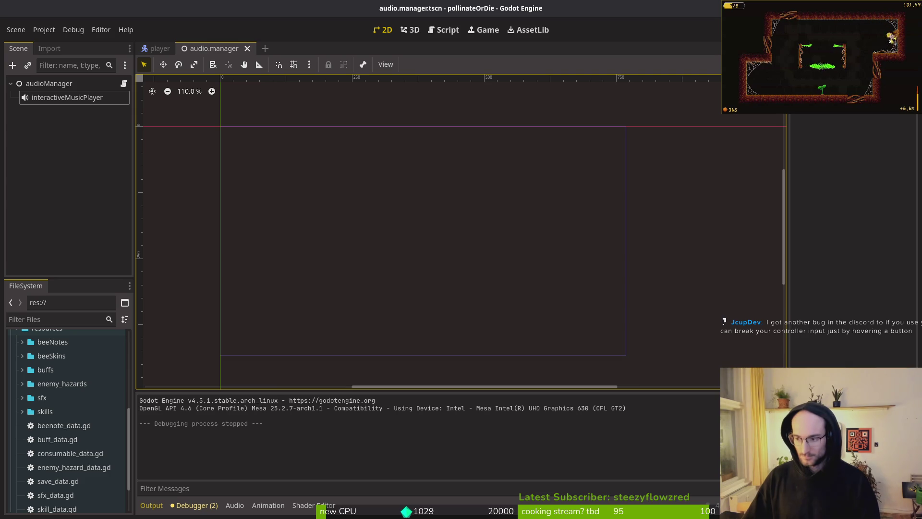
pyautogui.press('super')
pyautogui.press('super')
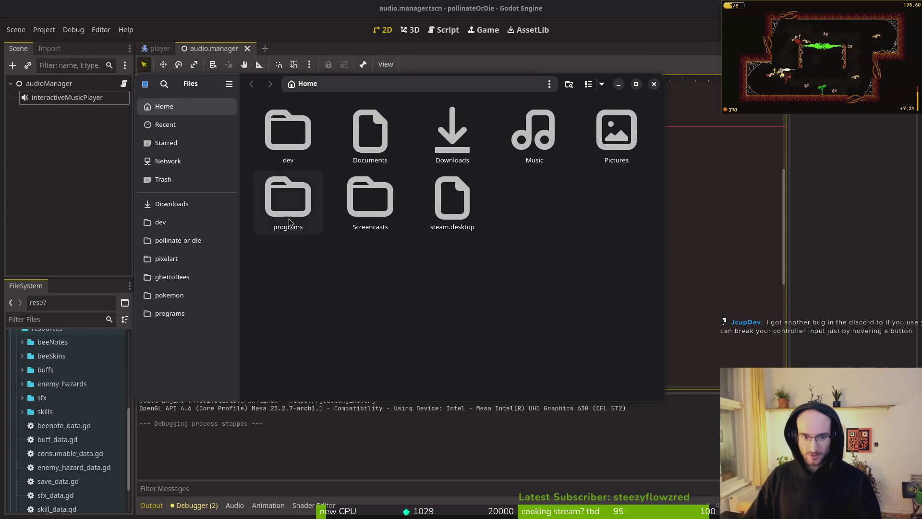
pyautogui.click(201, 240)
pyautogui.click(358, 214)
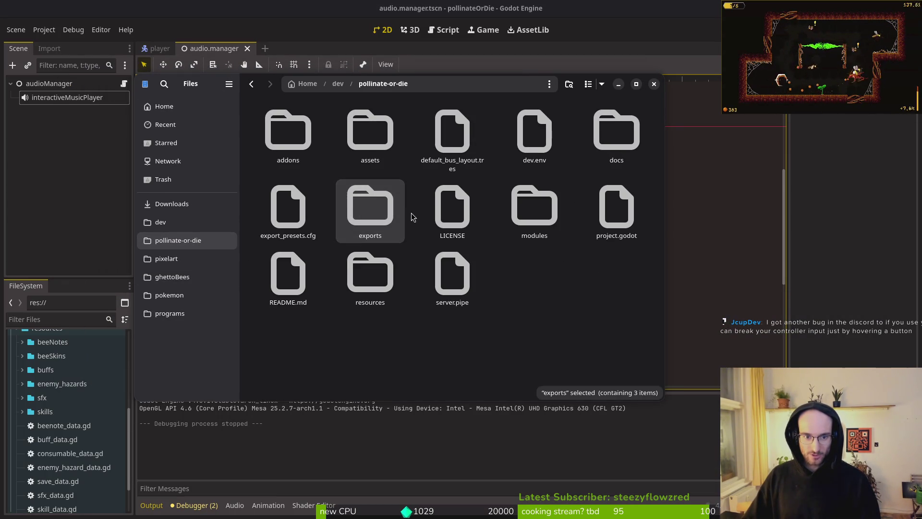
pyautogui.doubleClick(394, 216)
# Put pollinate.pck, pollinate.sh and pollinate.x86_64 into Downloads/pollinateBuilds/linux
pyautogui.click(172, 204)
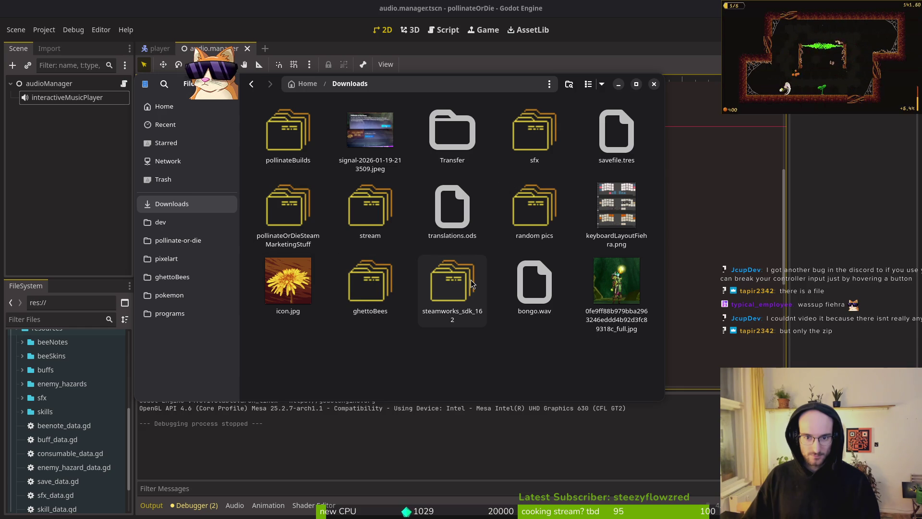
pyautogui.doubleClick(291, 137)
pyautogui.press('Return')
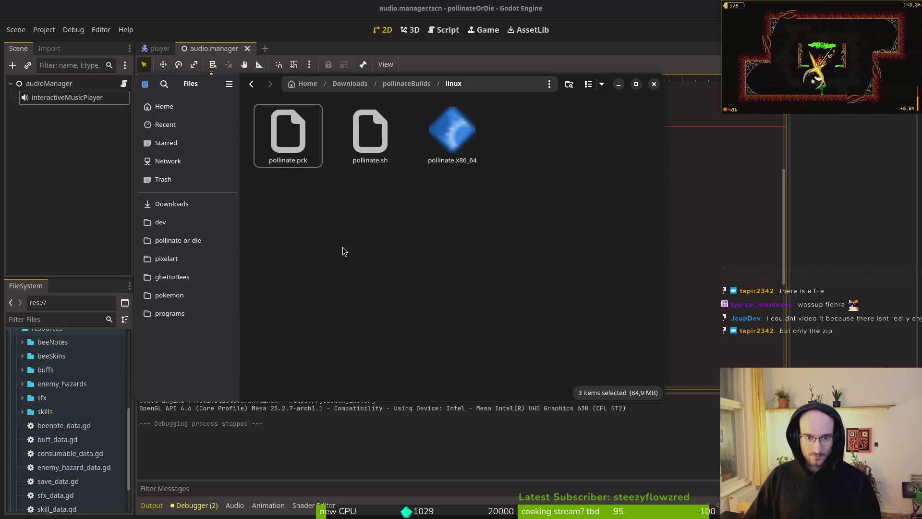
pyautogui.hotkey('alt', 'Up')
pyautogui.hotkey('alt', 'Up')
# Trash the signal jpeg from Downloads and switch back to the Godot editor
pyautogui.click(376, 125)
pyautogui.press('Delete')
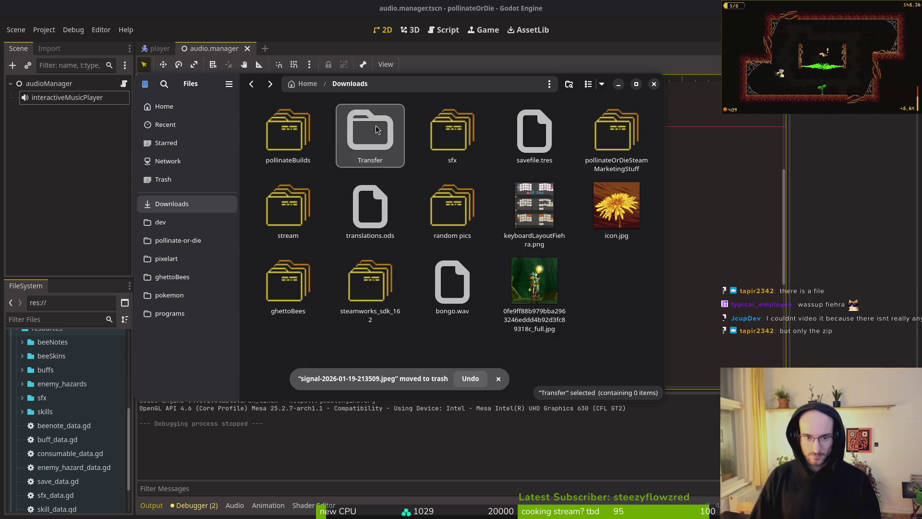
pyautogui.click(92, 70)
pyautogui.click(44, 29)
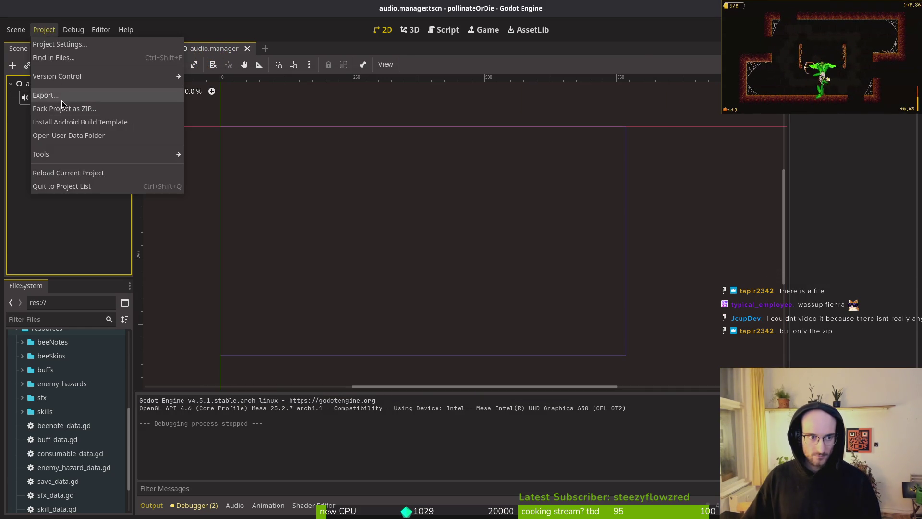
# Export the macOS preset as pollinate.x86_64.zip into exports, then close the Export dialog
pyautogui.click(68, 107)
pyautogui.press('Down')
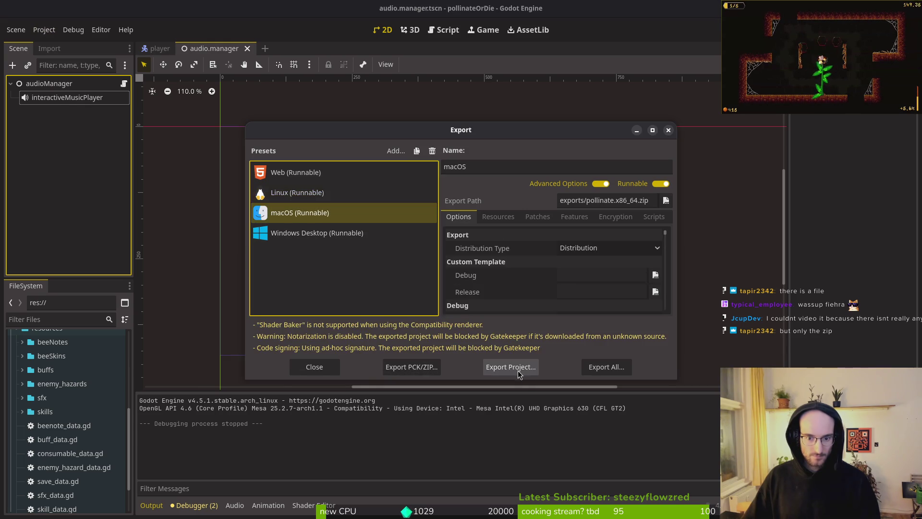
pyautogui.click(516, 372)
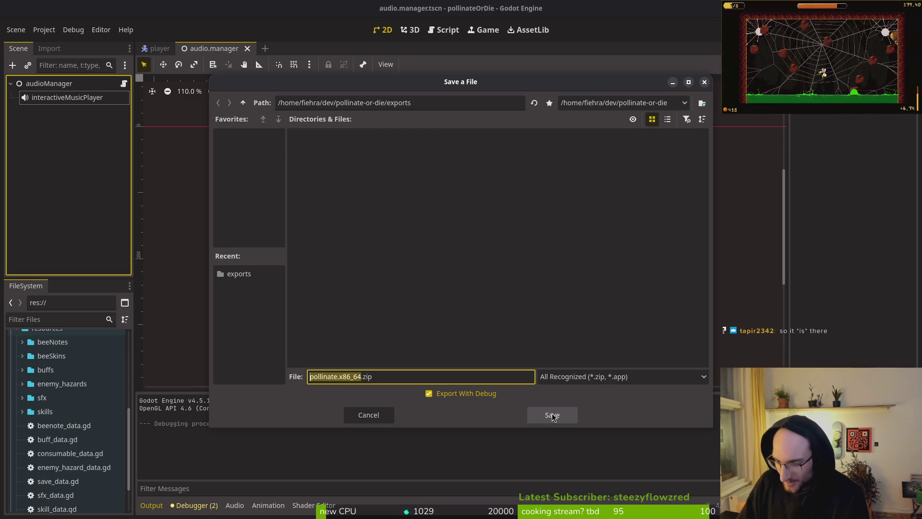
pyautogui.click(552, 414)
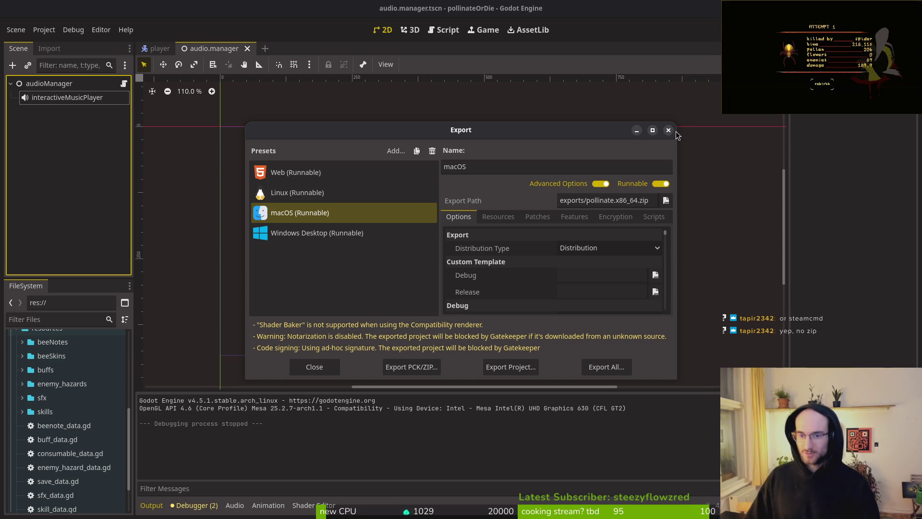
pyautogui.click(669, 130)
pyautogui.hotkey('alt', 'Tab')
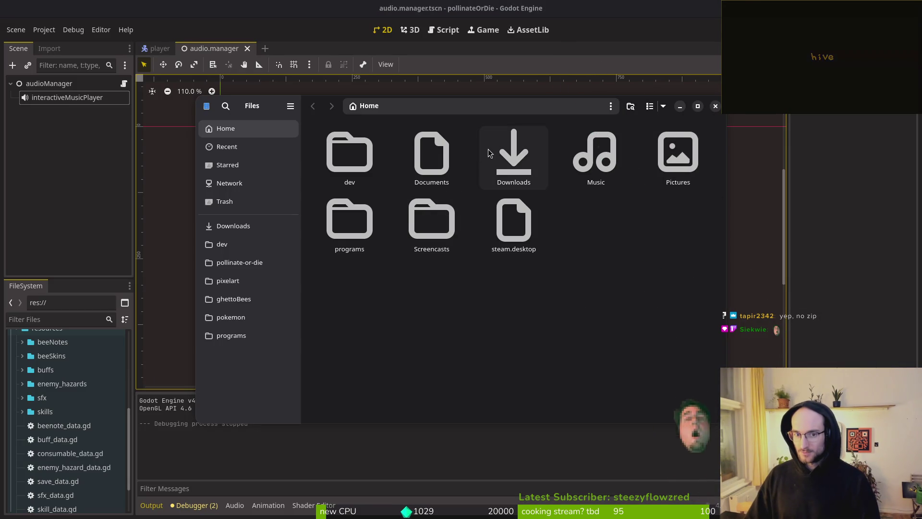
# Extract pollinate.x86_64.zip in the pollinate-or-die exports folder
pyautogui.doubleClick(499, 178)
pyautogui.click(239, 262)
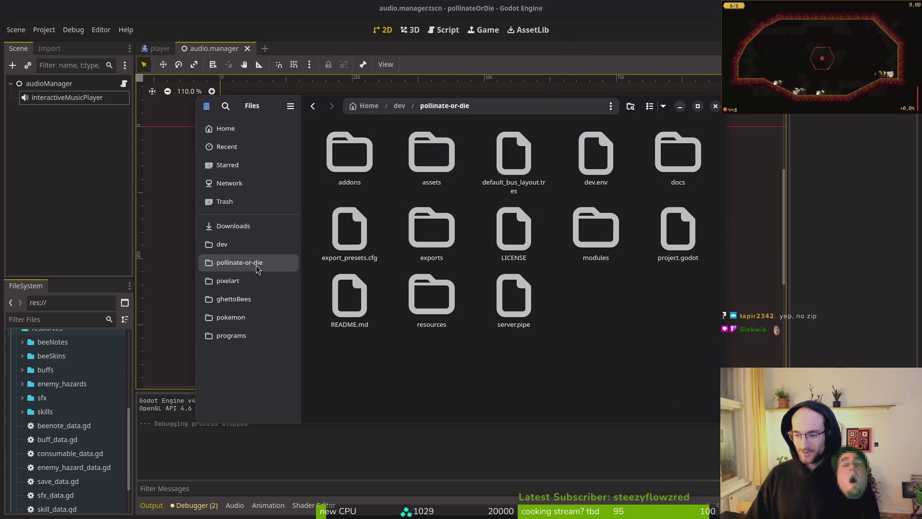
pyautogui.doubleClick(418, 228)
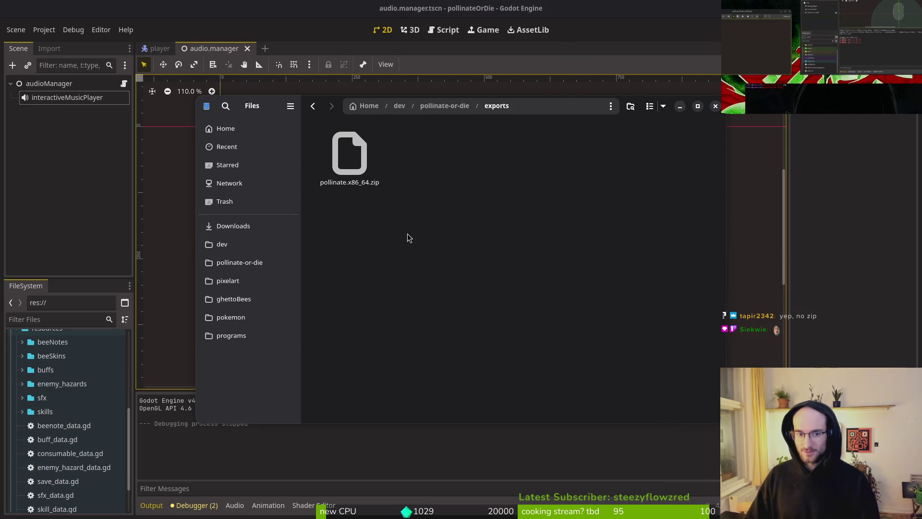
pyautogui.click(349, 162)
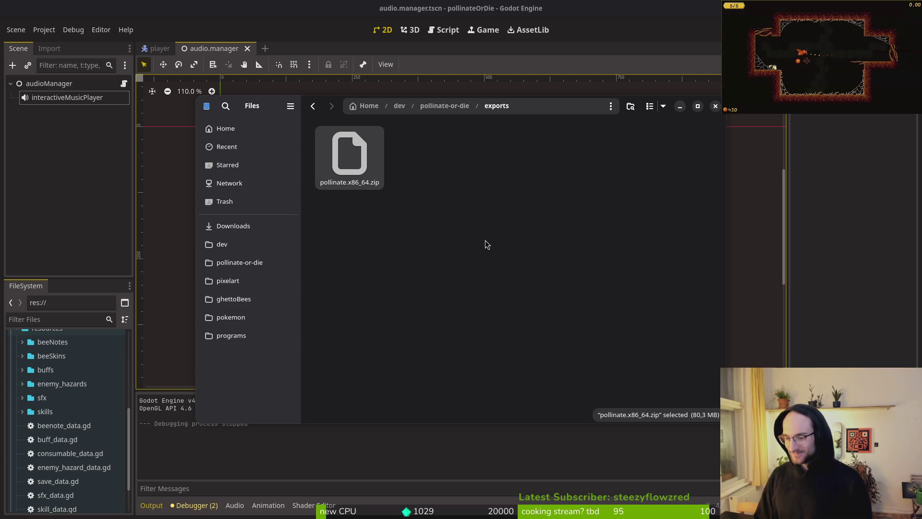
pyautogui.doubleClick(360, 161)
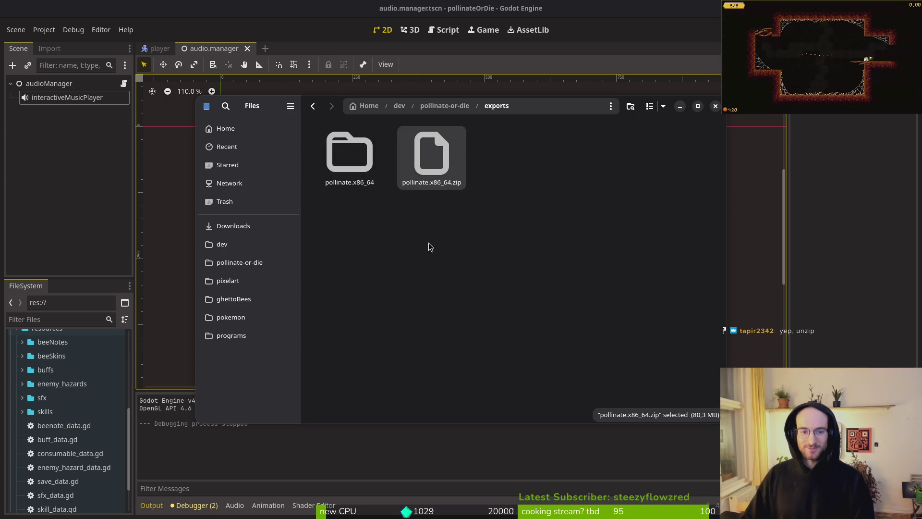
# Move the extracted pollinate.x86_64 folder into Downloads/pollinateBuilds/mac
pyautogui.click(365, 159)
pyautogui.hotkey('ctrl', 'x')
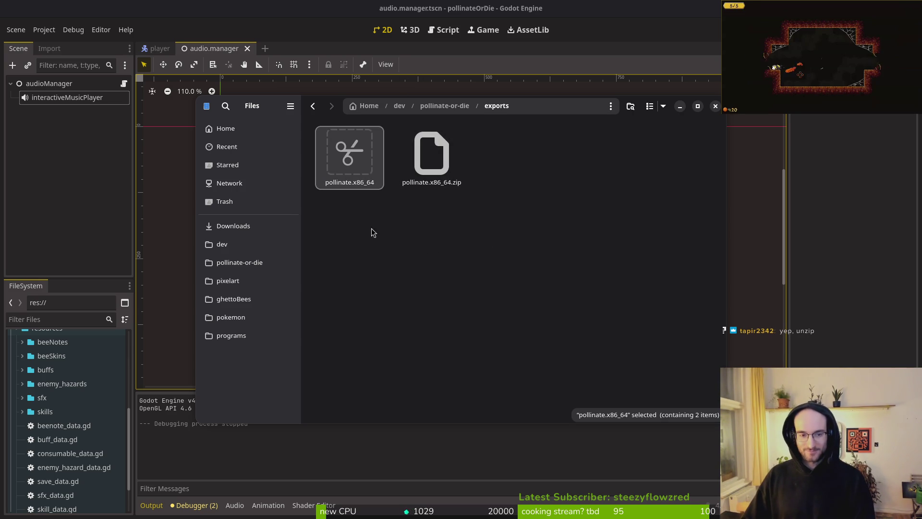
pyautogui.click(235, 231)
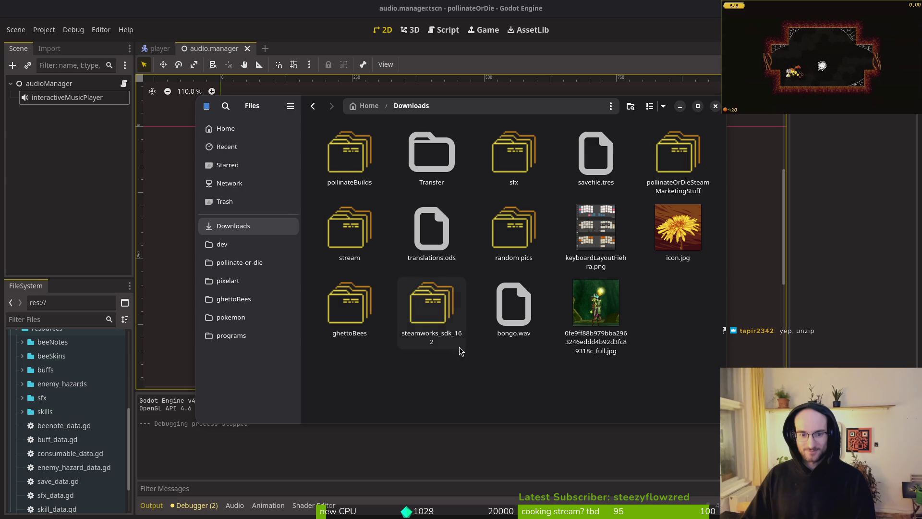
pyautogui.doubleClick(361, 151)
pyautogui.doubleClick(430, 176)
pyautogui.hotkey('ctrl', 'v')
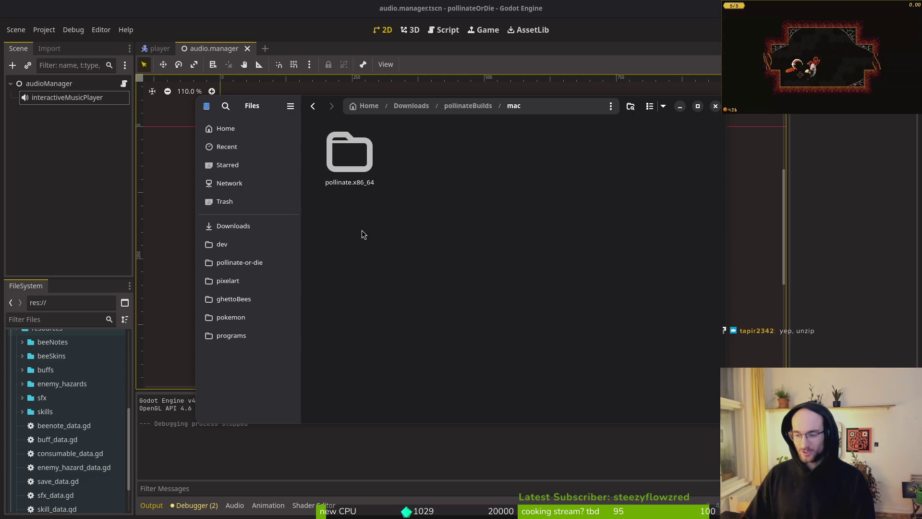
# Delete the leftover zip from exports and bring Godot back to the front
pyautogui.click(249, 259)
pyautogui.doubleClick(431, 228)
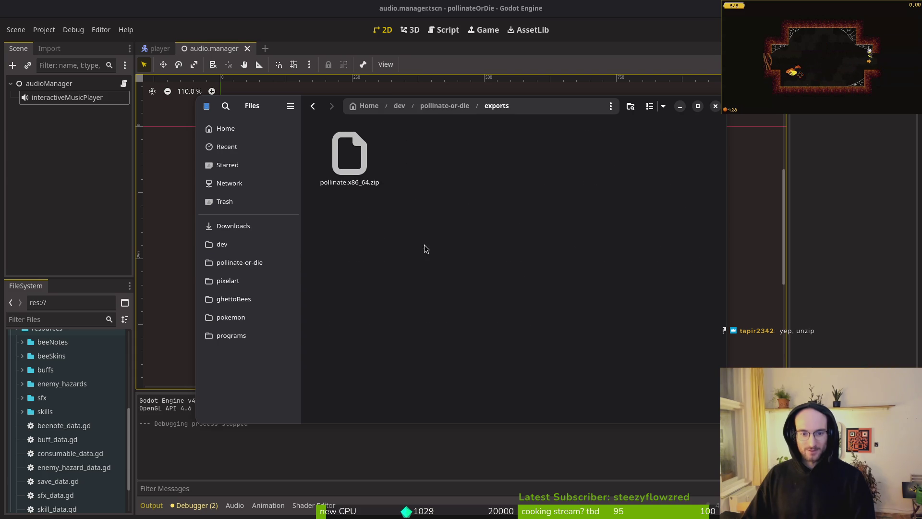
pyautogui.press('Delete')
pyautogui.click(68, 189)
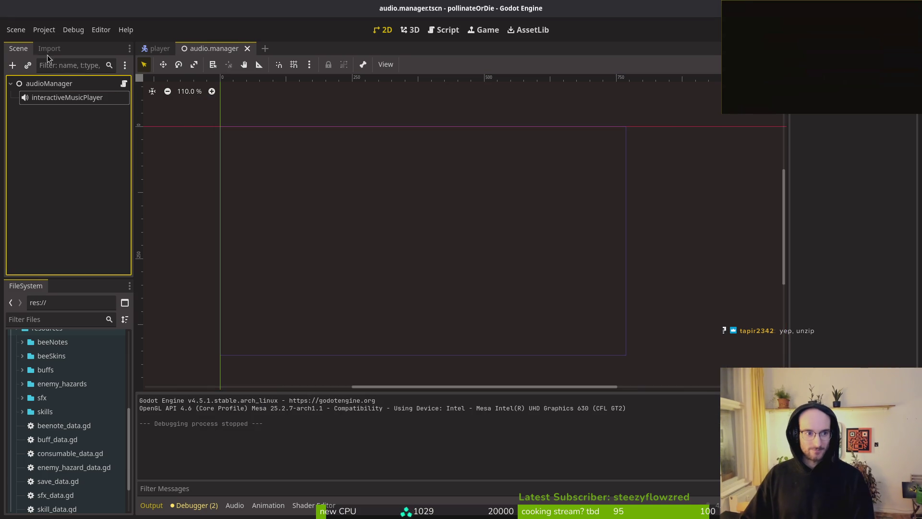
# Export the Windows Desktop build as pollinate.exe into exports and close the Export dialog
pyautogui.click(42, 30)
pyautogui.click(72, 95)
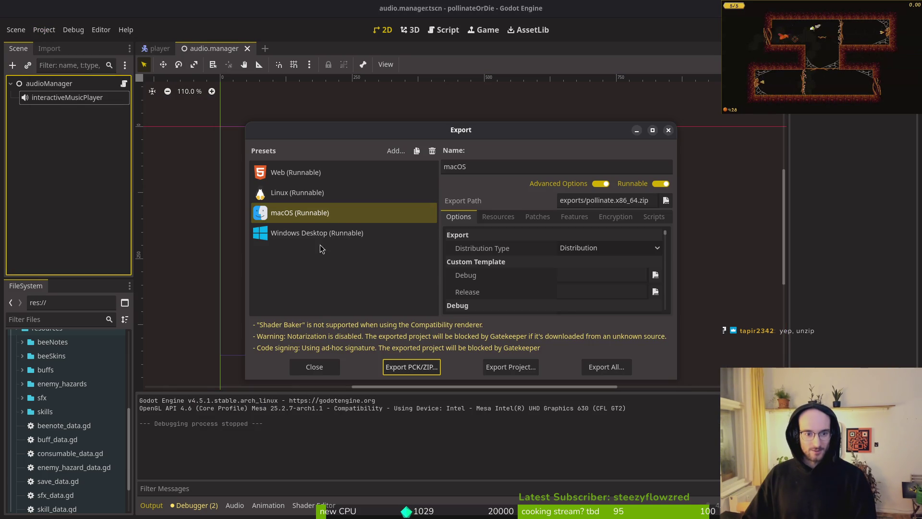
pyautogui.click(499, 368)
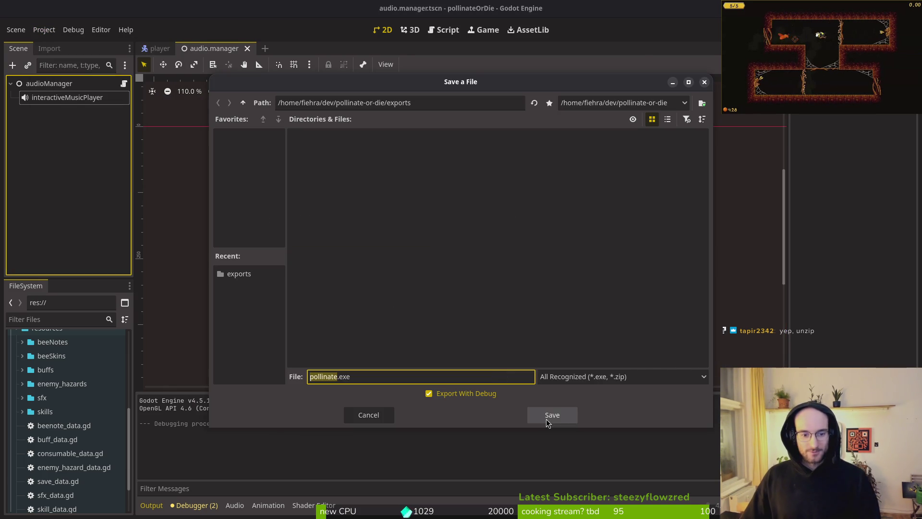
pyautogui.click(550, 414)
pyautogui.press('Return')
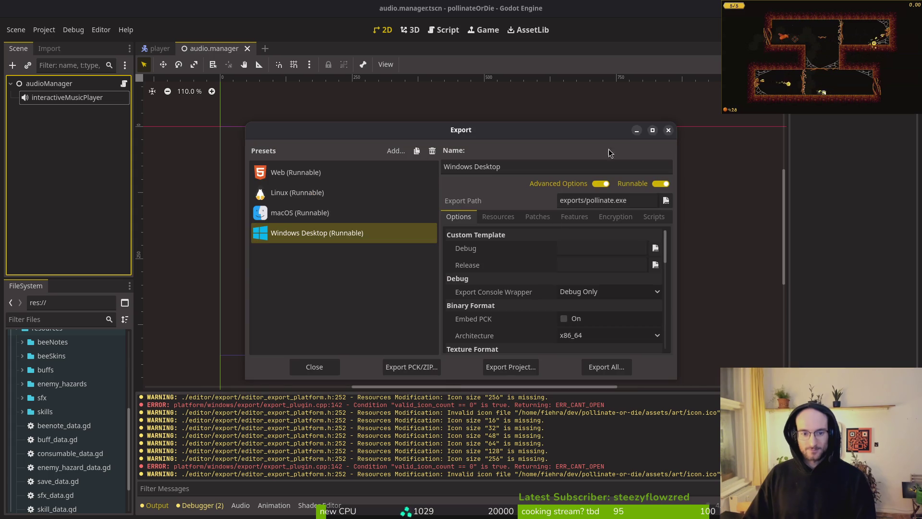
pyautogui.click(668, 131)
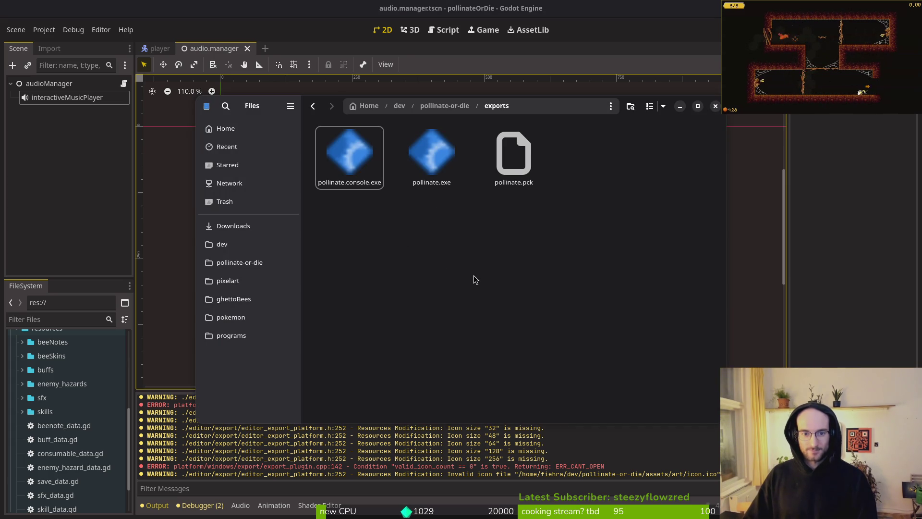
# Move pollinate.exe, pollinate.console.exe and pollinate.pck into Downloads/pollinateBuilds/windows
pyautogui.hotkey('ctrl', 'a')
pyautogui.click(238, 233)
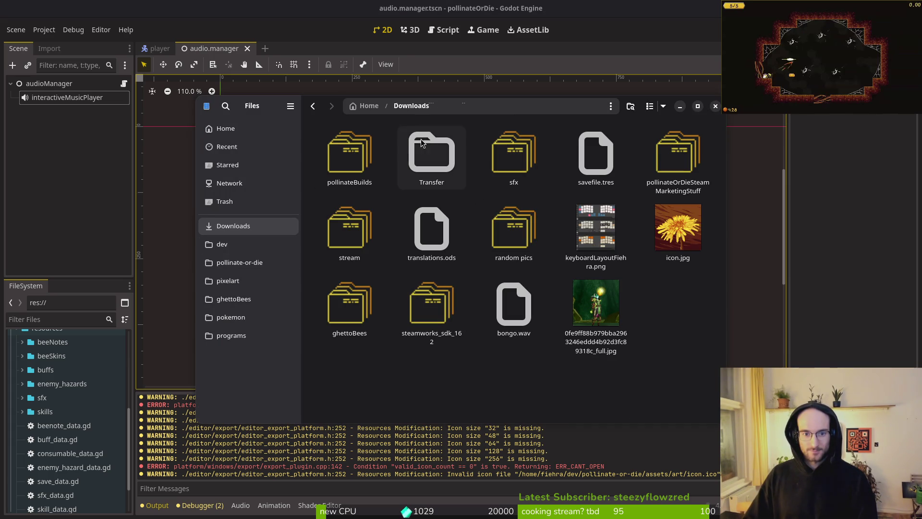
pyautogui.doubleClick(347, 149)
pyautogui.doubleClick(513, 154)
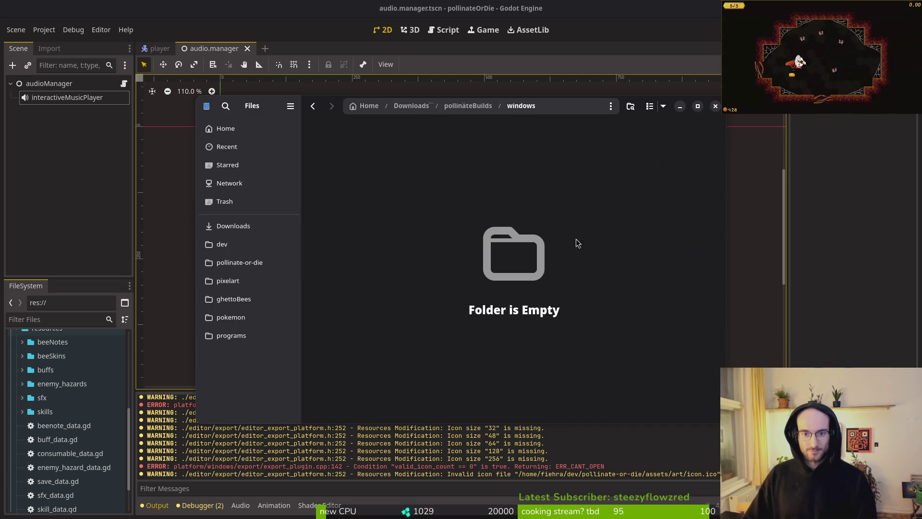
pyautogui.hotkey('ctrl', 'v')
pyautogui.click(716, 106)
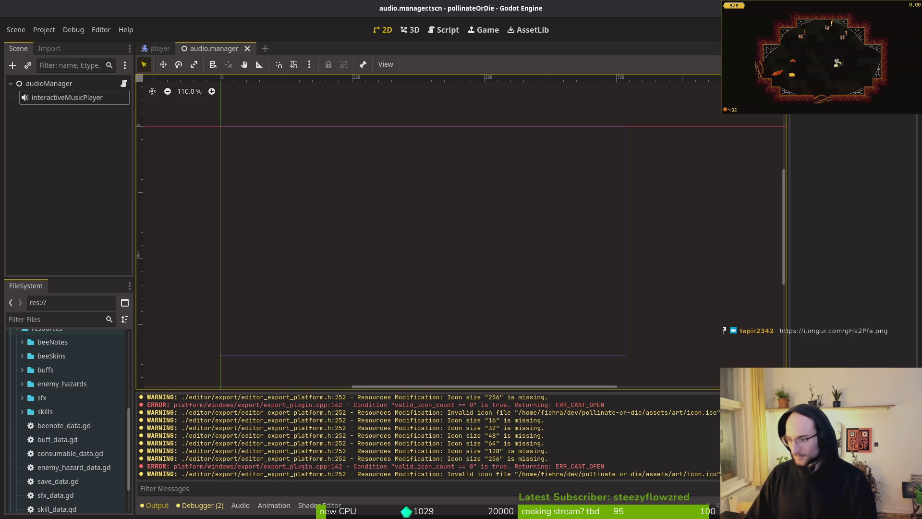
pyautogui.hotkey('alt', 'Tab')
pyautogui.press('super')
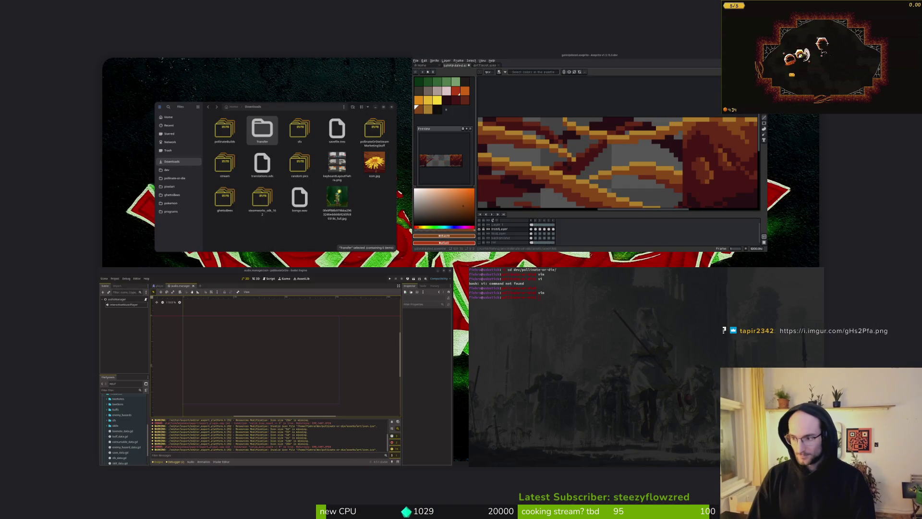
# Switch between the terminal and the window overview, then bring the Godot editor forward
pyautogui.press('super')
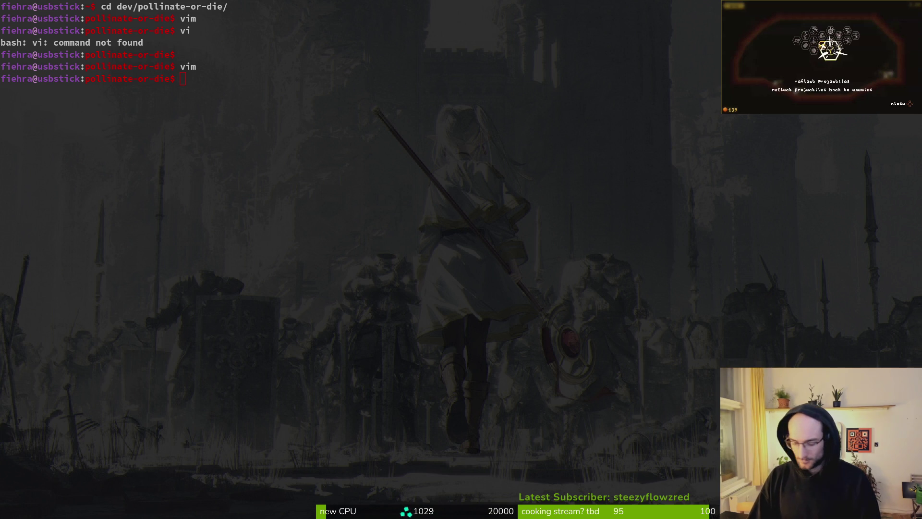
pyautogui.press('super')
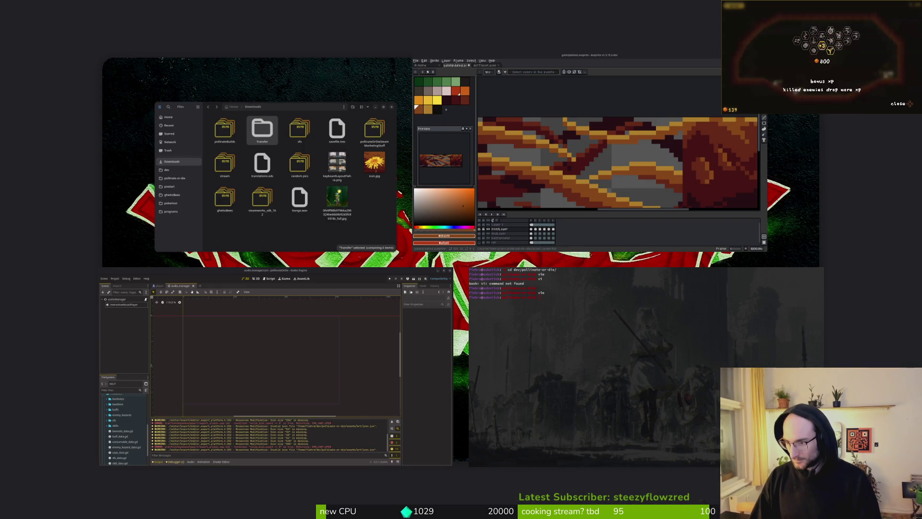
pyautogui.press('super')
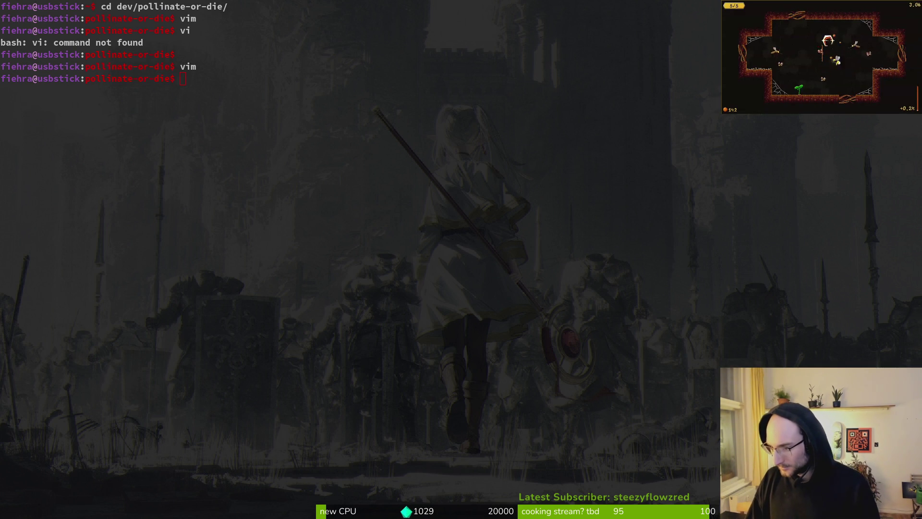
pyautogui.press('super')
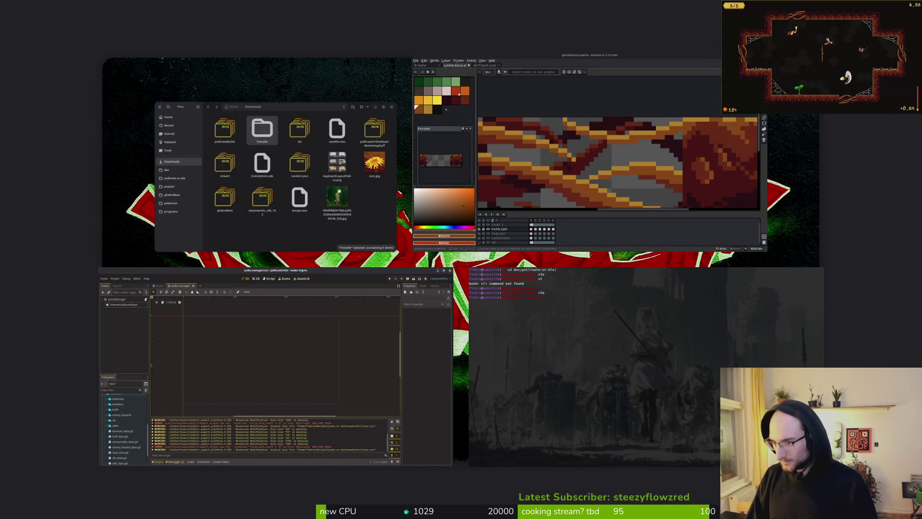
pyautogui.press('Left')
pyautogui.press('Return')
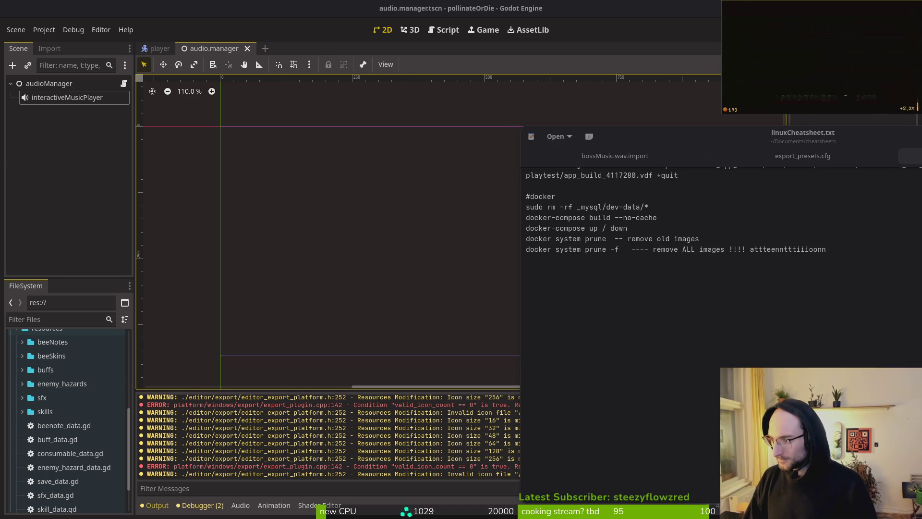
# Dismiss the linuxCheatsheet.txt notes, leaving Godot's audio.manager scene in front
pyautogui.press('Escape')
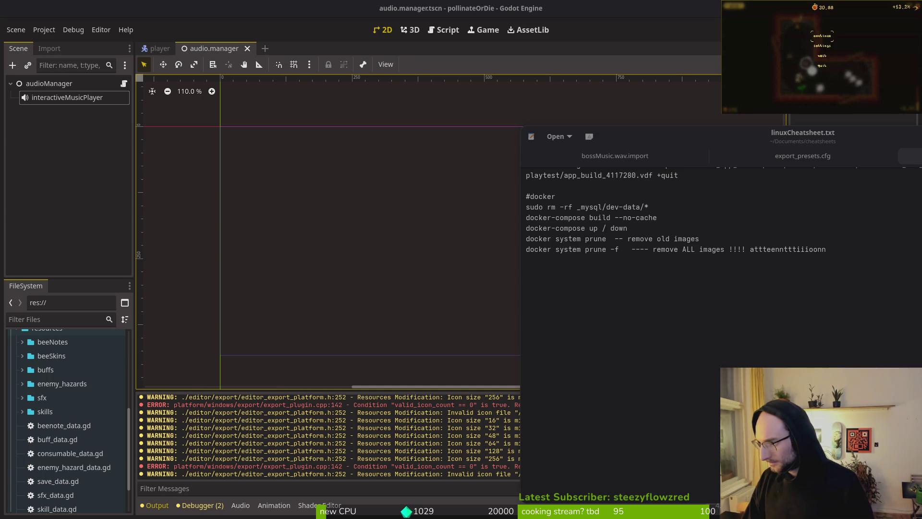
pyautogui.press('Escape')
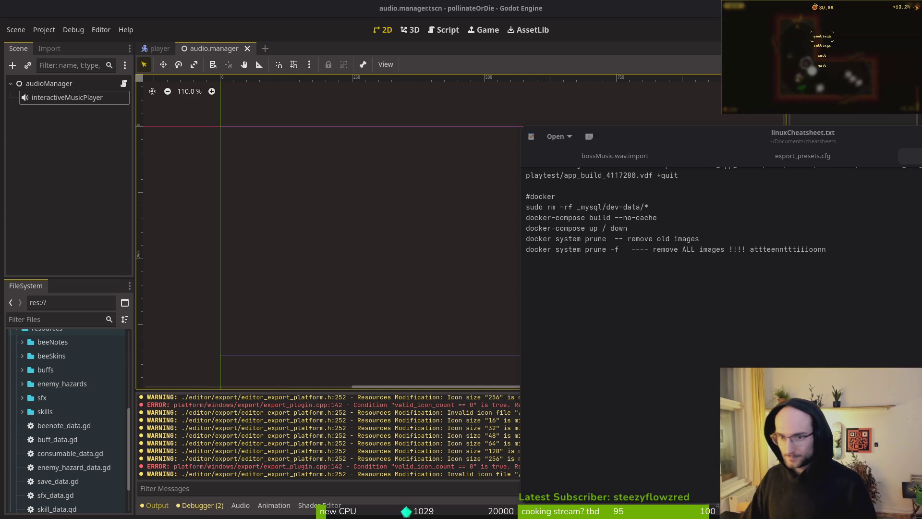
pyautogui.press('super+h')
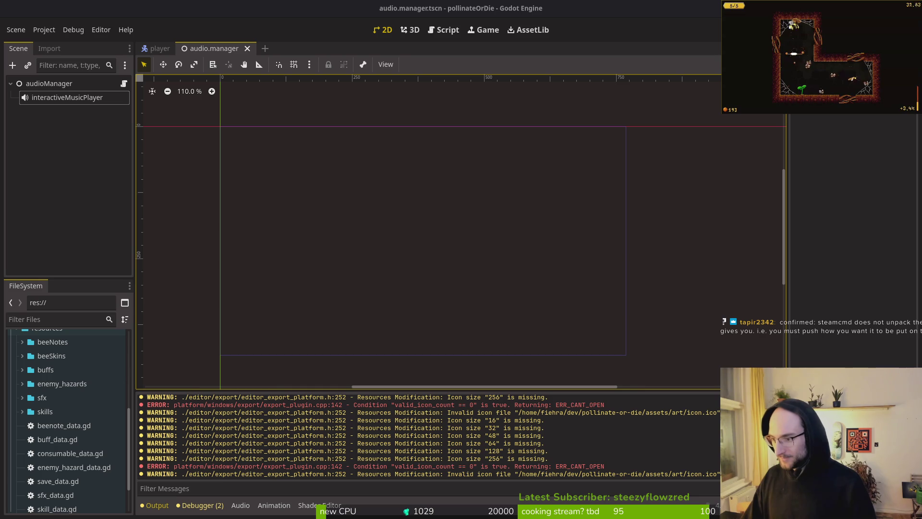
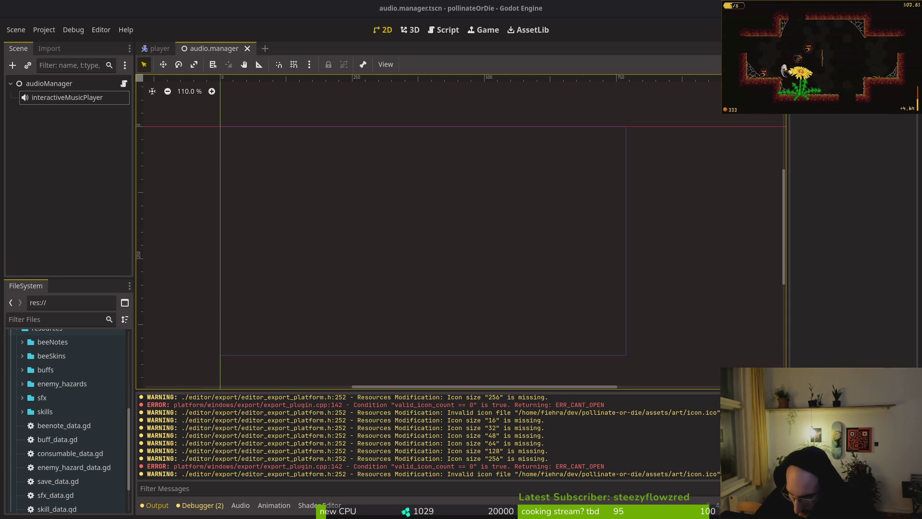
# Pause and resume the game, walk the bee right, then switch to the Steam library window
pyautogui.press('Escape')
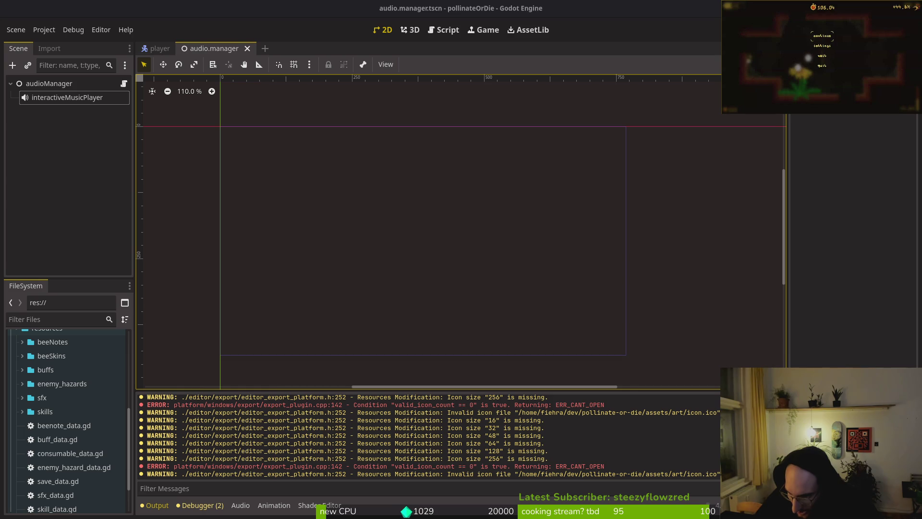
pyautogui.press('Down')
pyautogui.press('Down')
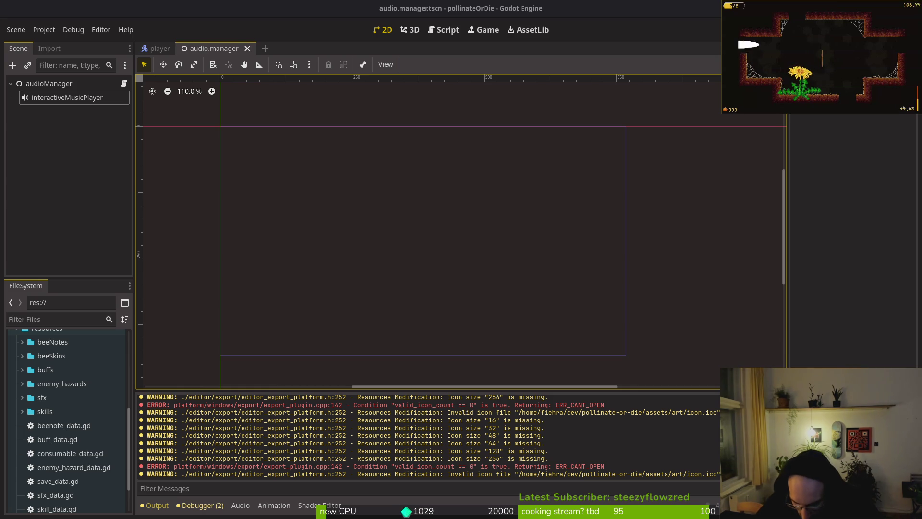
pyautogui.press('Return')
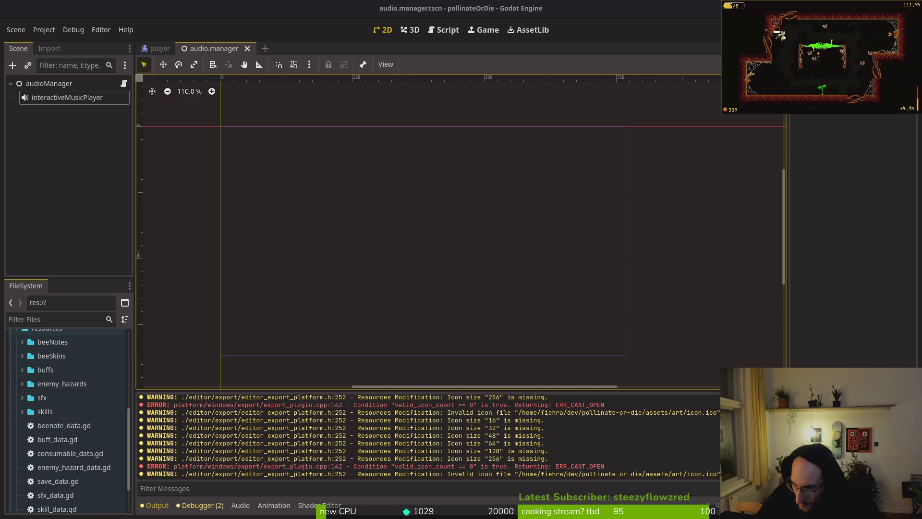
pyautogui.press('Right')
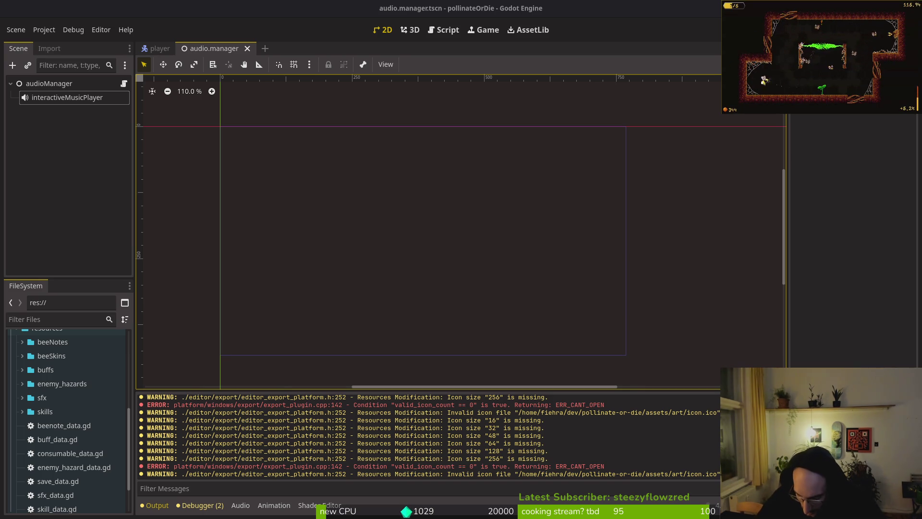
pyautogui.press('Right')
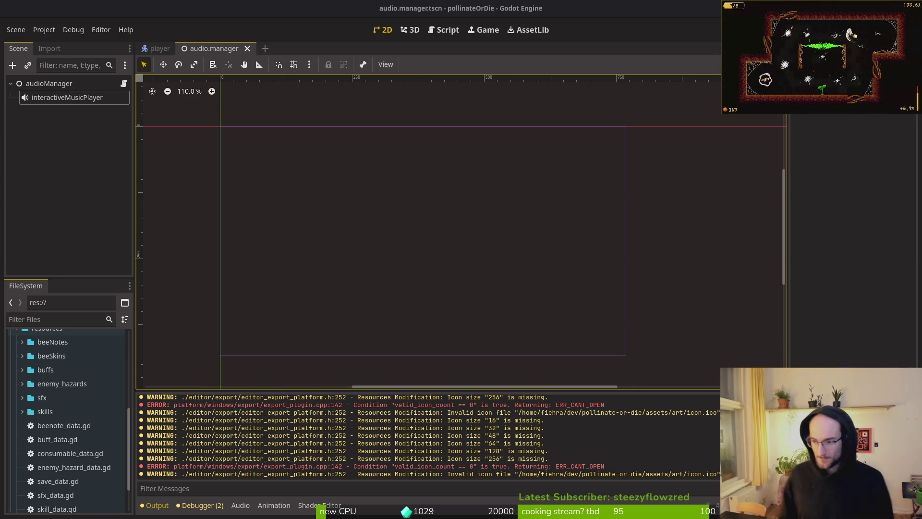
pyautogui.press('super')
pyautogui.press('super')
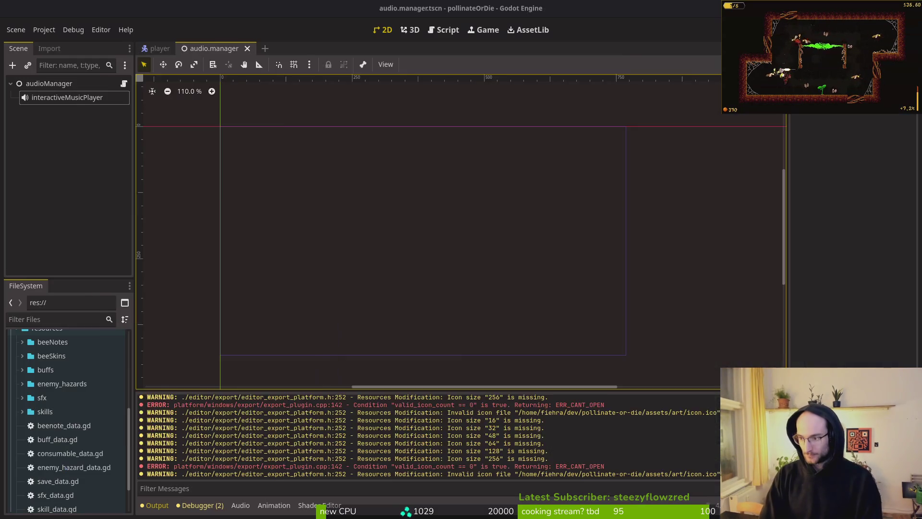
pyautogui.hotkey('alt', 'Tab')
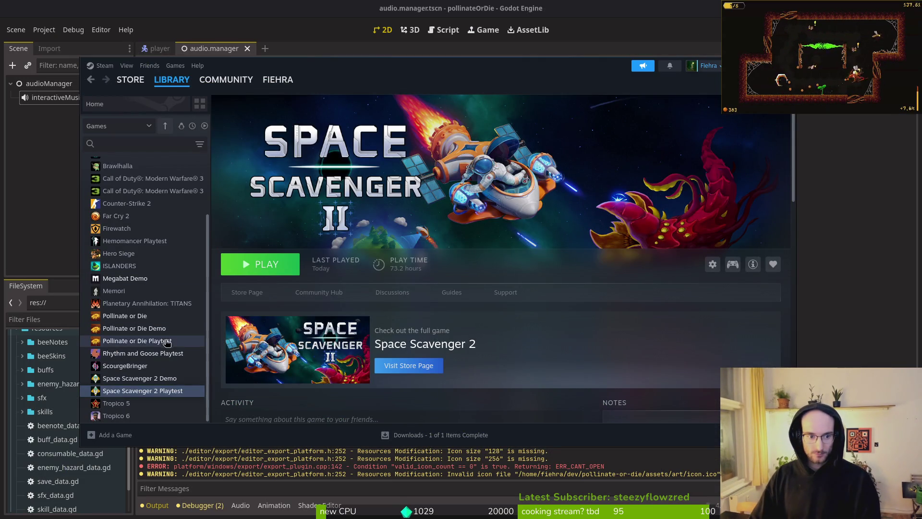
# Select Pollinate or Die Playtest in the library and open its Properties from the gear menu
pyautogui.click(164, 341)
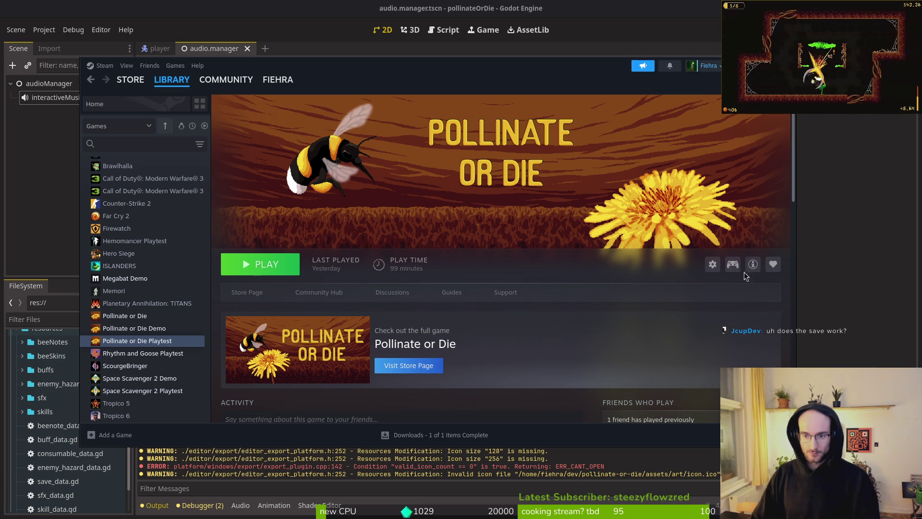
pyautogui.click(712, 264)
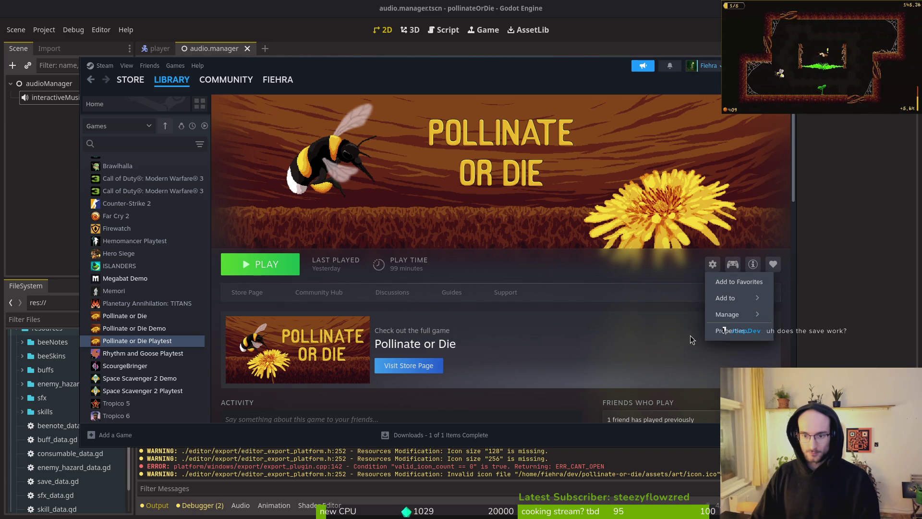
pyautogui.click(625, 307)
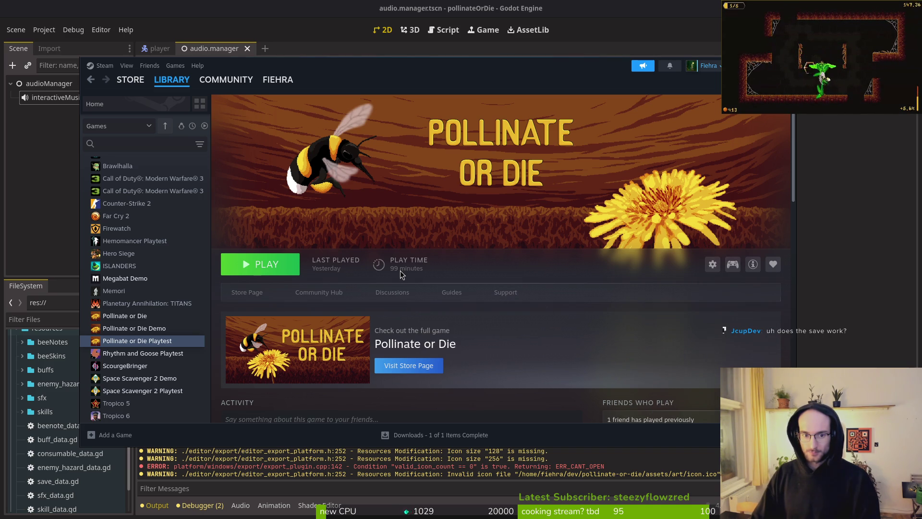
pyautogui.click(713, 264)
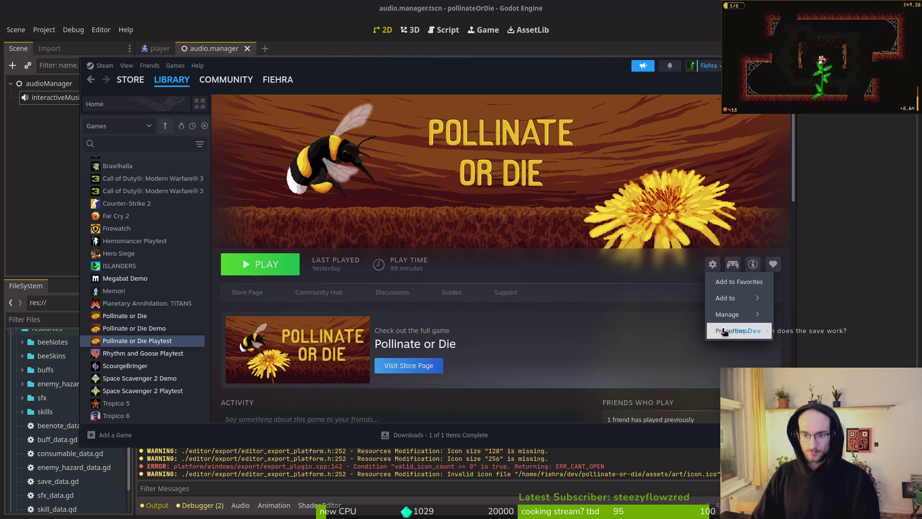
pyautogui.click(725, 334)
pyautogui.moveTo(382, 75)
pyautogui.mouseDown()
pyautogui.moveTo(461, 139)
pyautogui.moveTo(415, 44)
pyautogui.mouseUp()
pyautogui.click(746, 235)
pyautogui.click(762, 301)
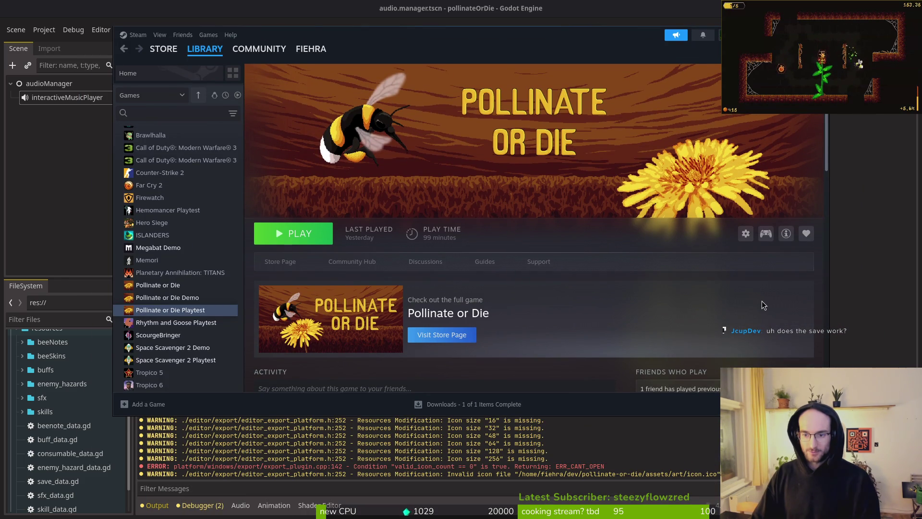
pyautogui.click(747, 234)
pyautogui.click(758, 302)
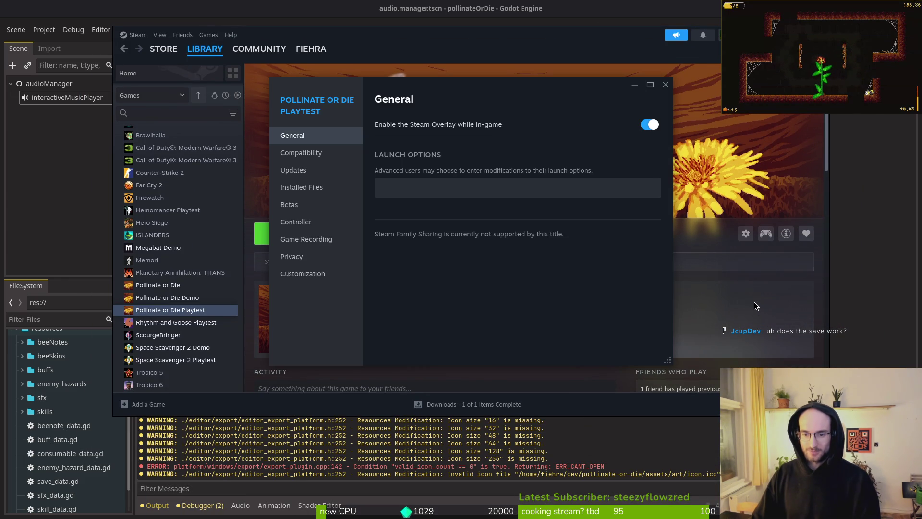
# Verify the Playtest's installed files until all 3 validate, then close Properties
pyautogui.click(302, 188)
pyautogui.click(601, 186)
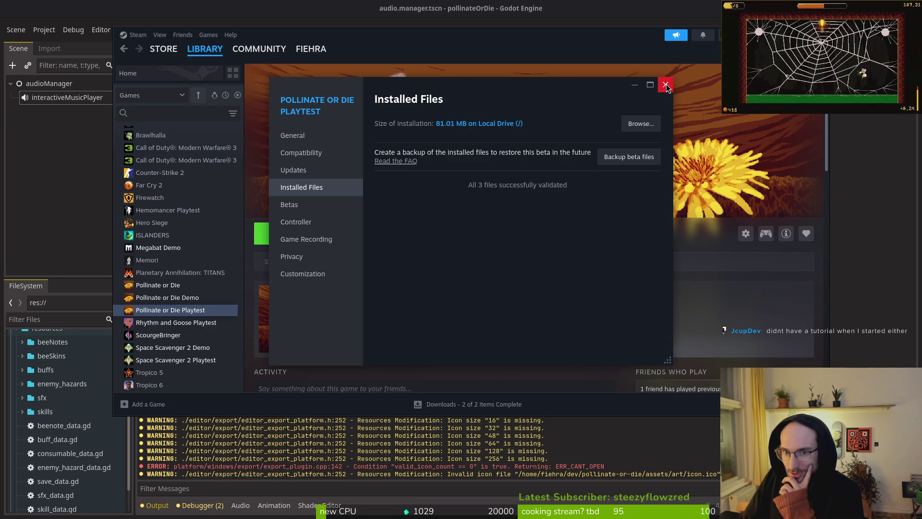
pyautogui.click(667, 85)
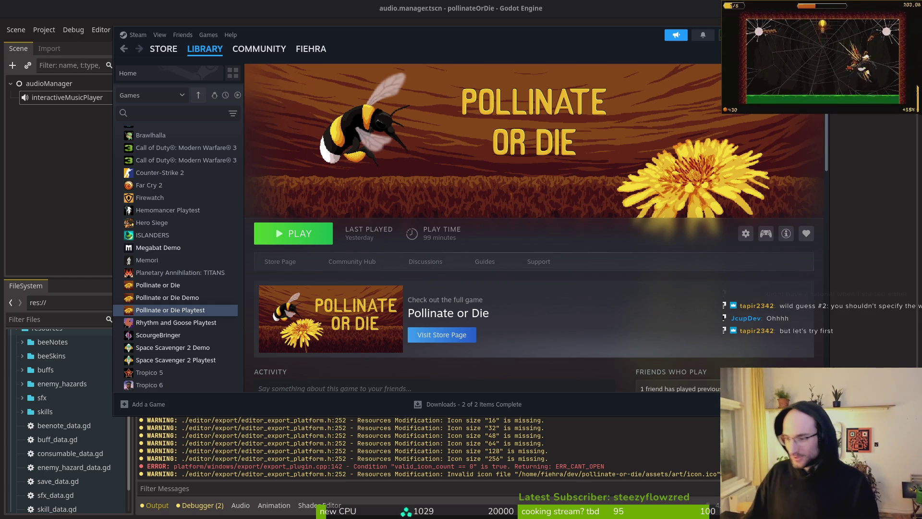
# Launch the Playtest, check its main menu, close the game window and return to the Godot debug game
pyautogui.click(314, 242)
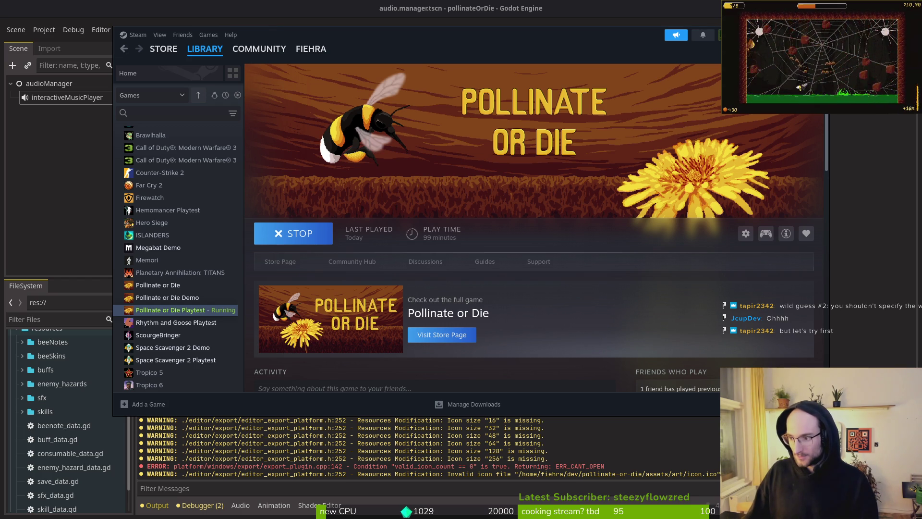
pyautogui.moveTo(527, 148); pyautogui.dragTo(466, 126)
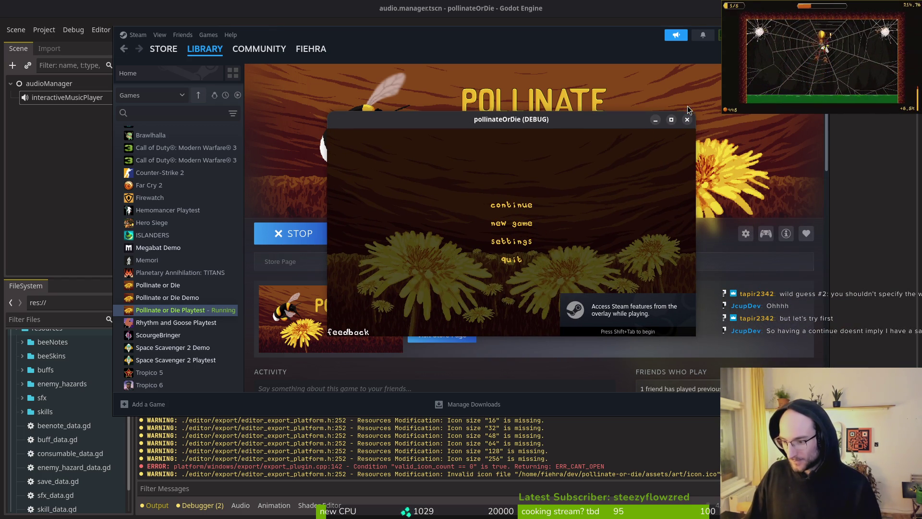
pyautogui.click(688, 120)
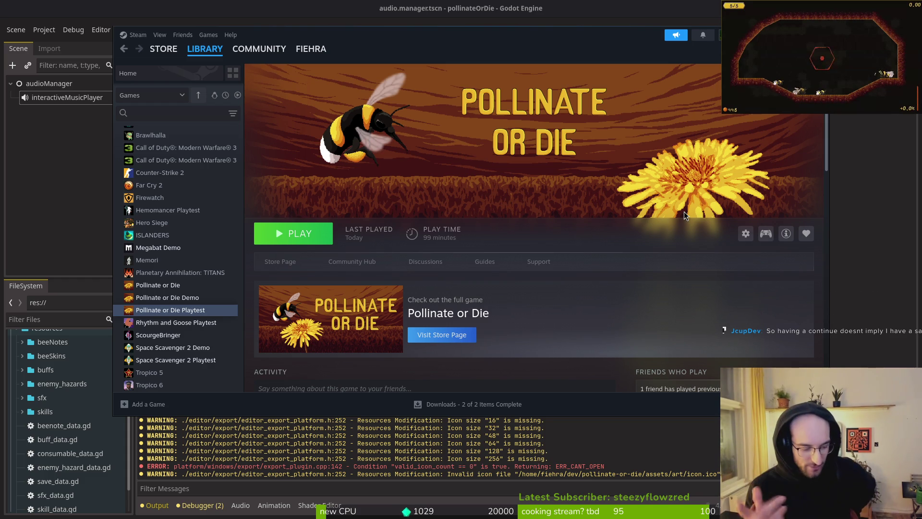
pyautogui.hotkey('alt', 'Tab')
# Quit the debug game to the main menu and continue the saved game
pyautogui.press('Down')
pyautogui.press('Down')
pyautogui.press('Return')
pyautogui.press('Left')
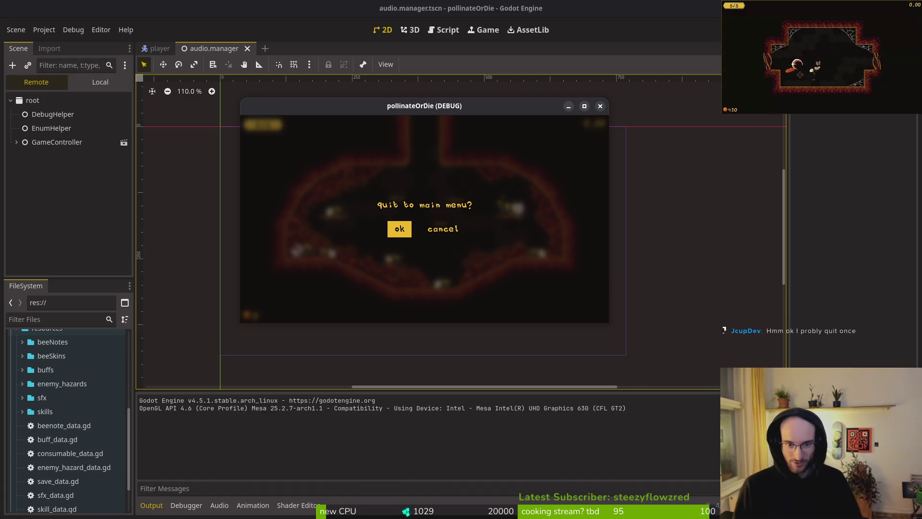
pyautogui.press('Return')
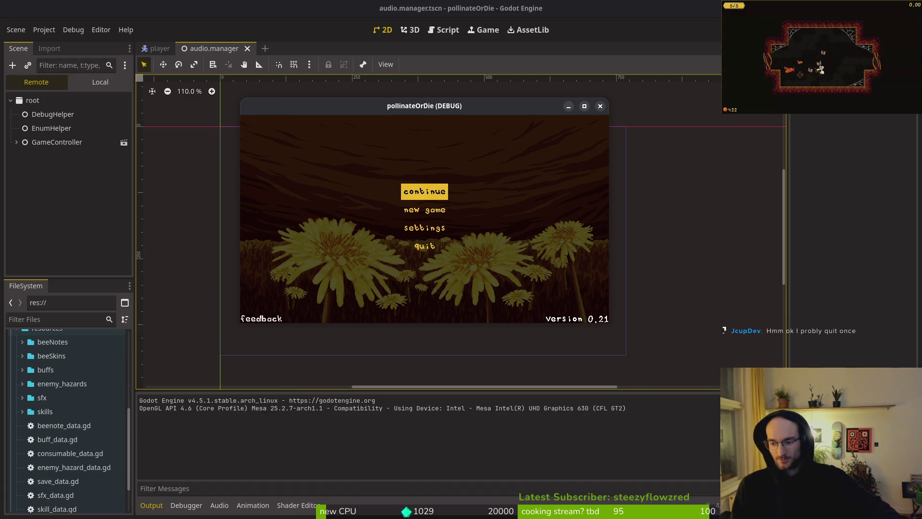
pyautogui.press('Return')
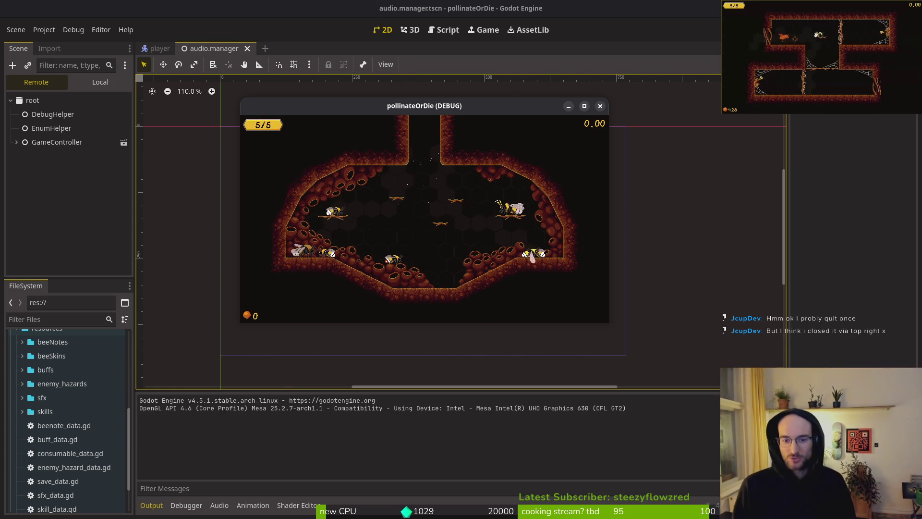
# Browse the skill upgrade menu through dasher, stunlocked, lucky charm, concussion, smasher and shockwave, then close it
pyautogui.press('e')
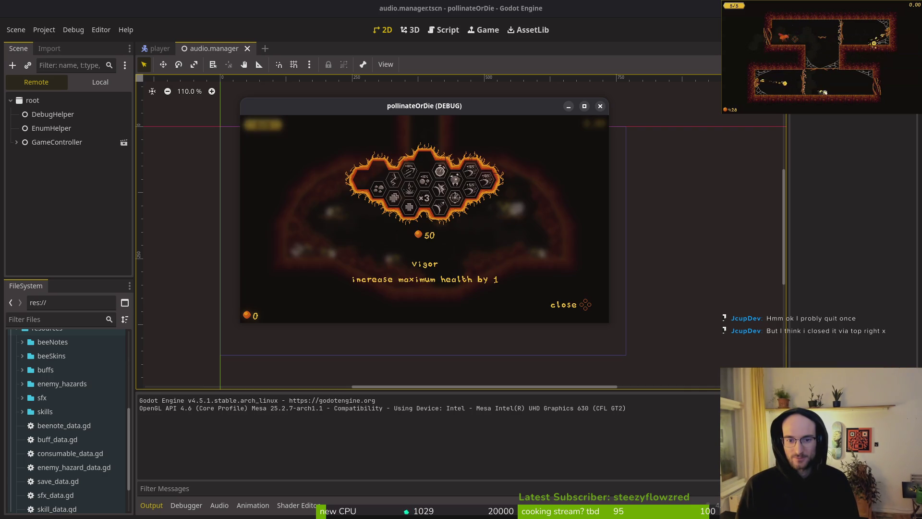
pyautogui.press('Right')
pyautogui.press('Right')
pyautogui.press('Right')
pyautogui.press('Left')
pyautogui.press('Left')
pyautogui.press('Up')
pyautogui.press('Right')
pyautogui.press('Right')
pyautogui.press('Right')
pyautogui.press('Right')
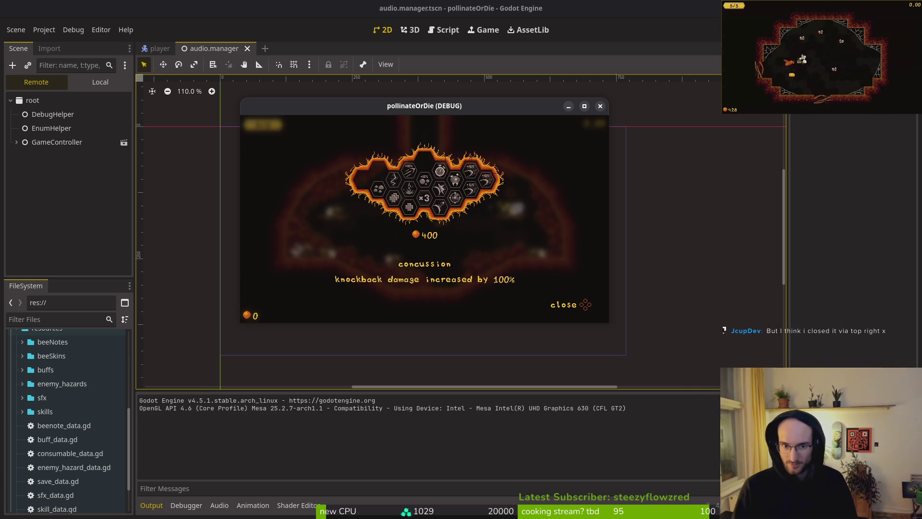
pyautogui.press('Right')
pyautogui.press('Right')
pyautogui.press('Right')
pyautogui.press('Left')
pyautogui.press('Left')
pyautogui.press('Left')
pyautogui.press('Right')
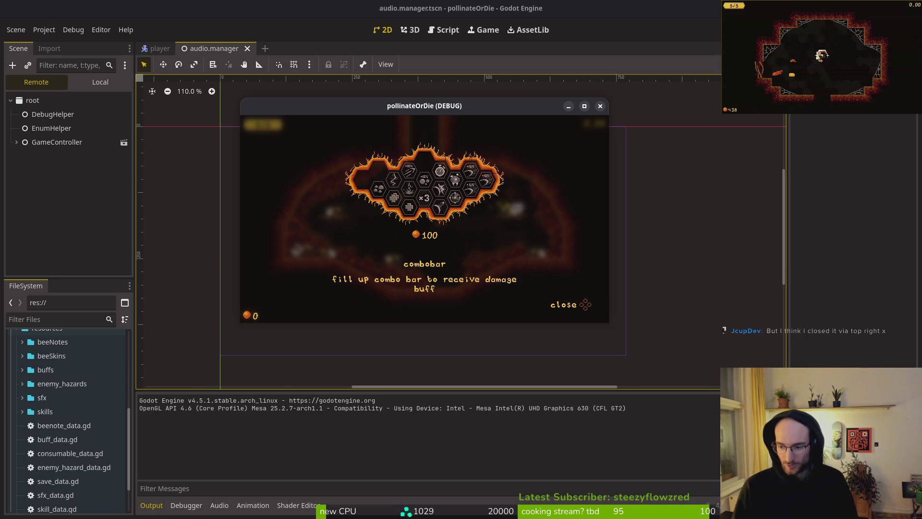
pyautogui.press('Right')
pyautogui.press('Right')
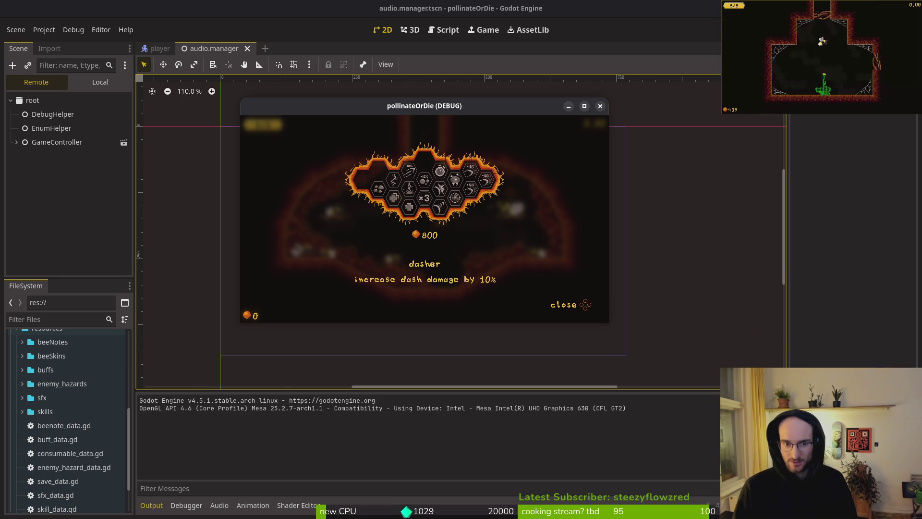
pyautogui.press('Right')
pyautogui.press('Escape')
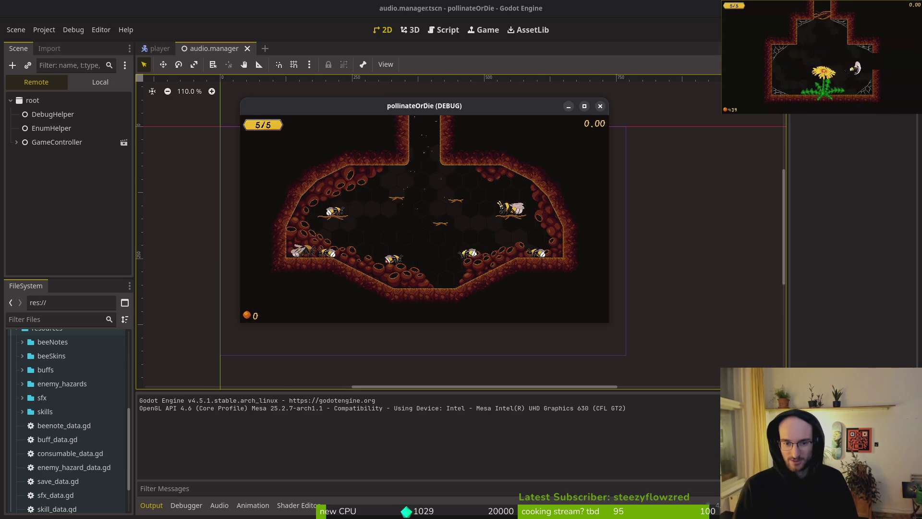
# Pause the game, step through the pause menu options, and resume with Continue
pyautogui.press('Escape')
pyautogui.press('Down')
pyautogui.press('Up')
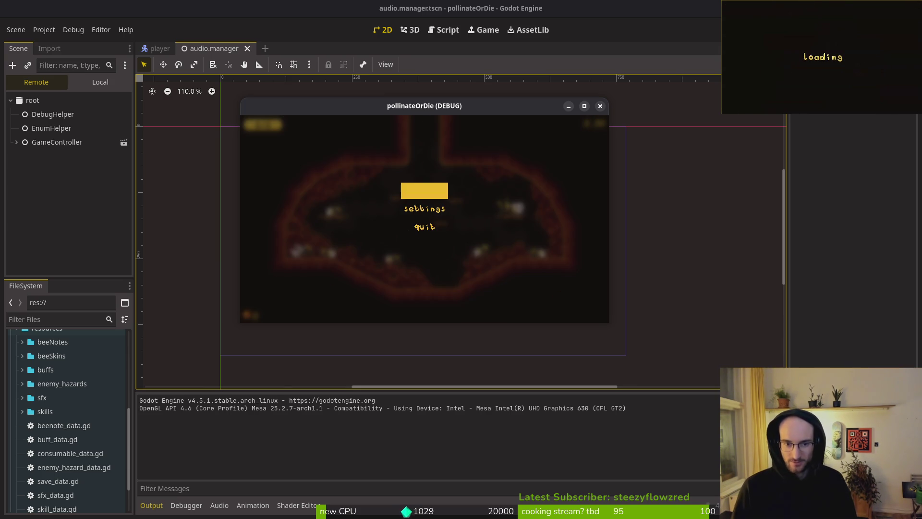
pyautogui.press('Return')
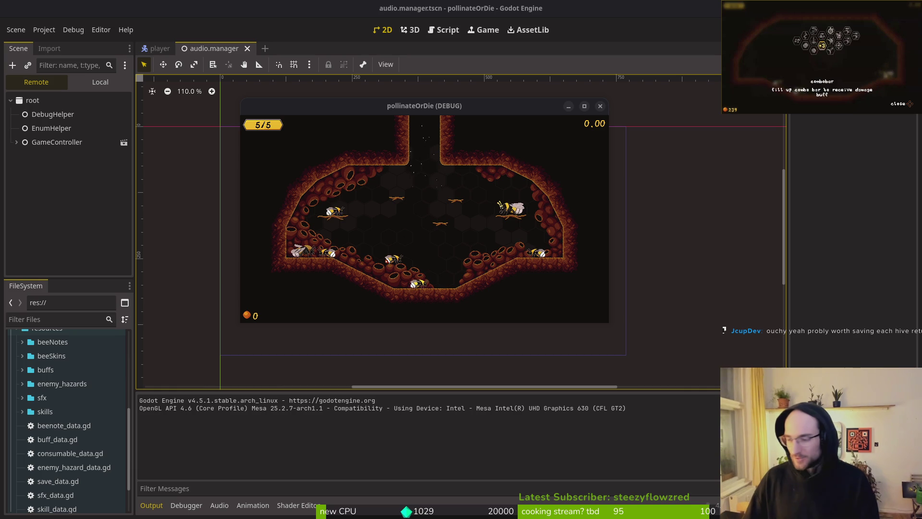
# Start vim in the project folder on the terminal workspace and open hive.gd
pyautogui.press('super+2')
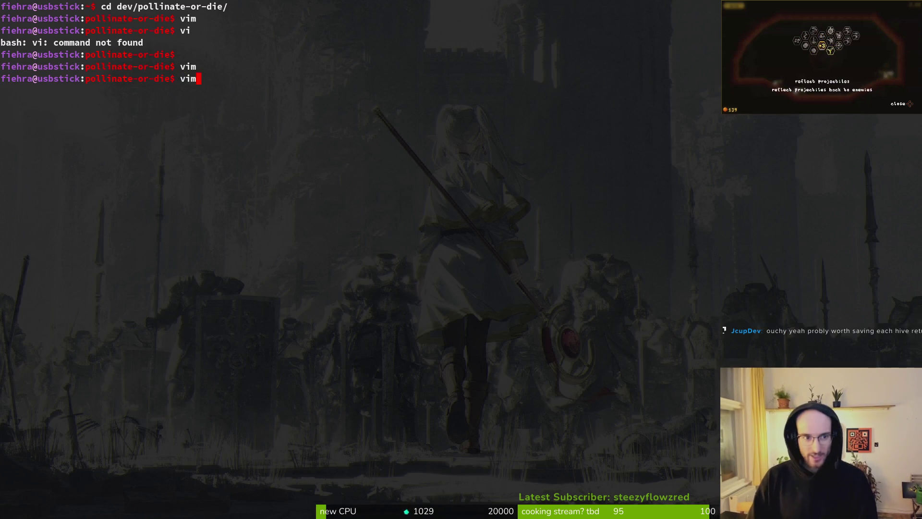
pyautogui.write('m')
pyautogui.press('Return')
pyautogui.write('hive')
pyautogui.press('Return')
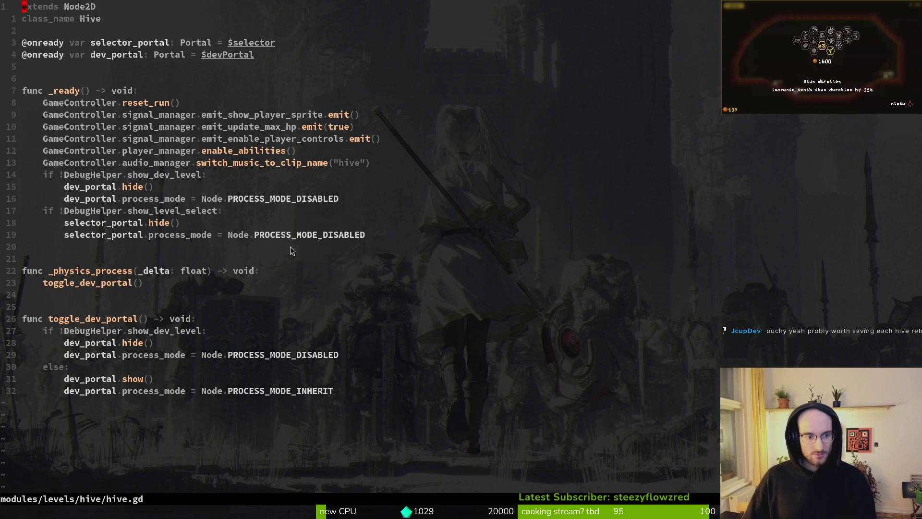
# Open gameover.gd with Find Files and jump to the respawn_button.grab_focus() line
pyautogui.press('space')
pyautogui.press('f')
pyautogui.press('f')
pyautogui.write('dy')
pyautogui.press('BackSpace')
pyautogui.press('BackSpace')
pyautogui.write('gameover')
pyautogui.press('Return')
pyautogui.press('1')
pyautogui.press('7')
pyautogui.press('j')
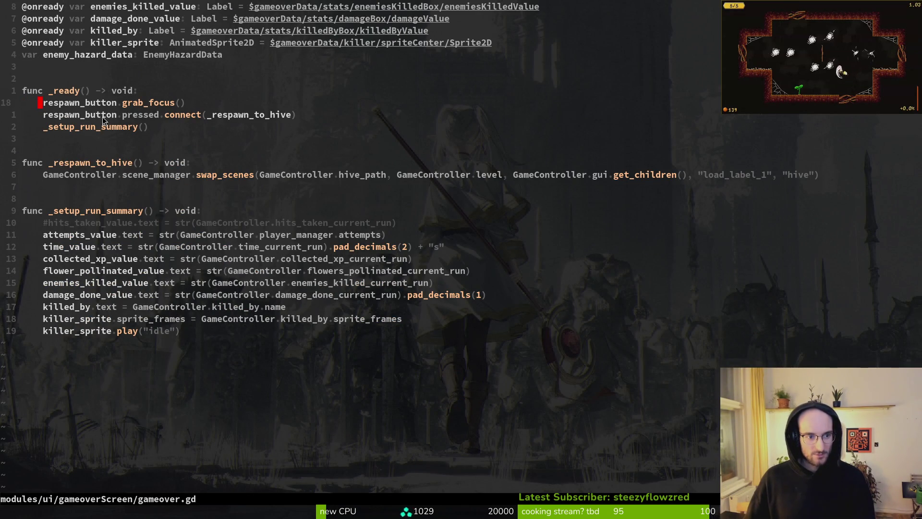
# Open dying.gd and jump to the pollen_animation_player.play line
pyautogui.press('space')
pyautogui.write('fdying')
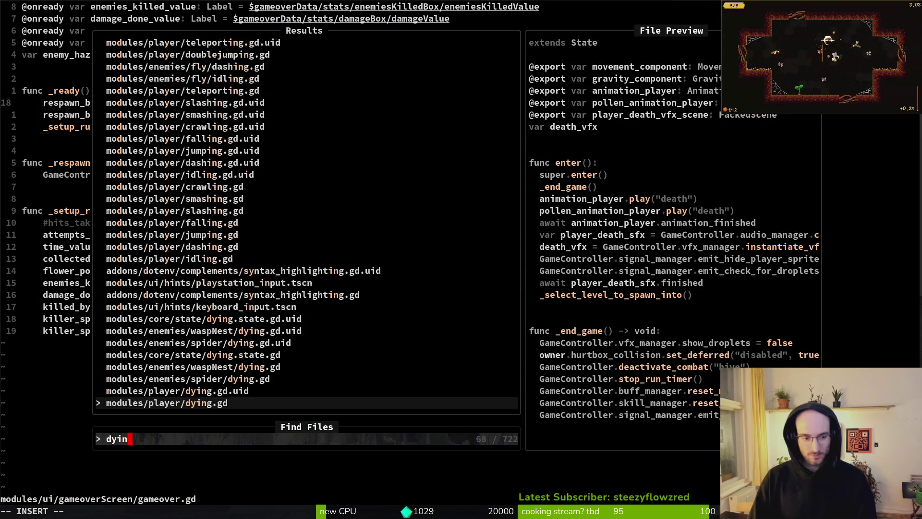
pyautogui.press('Return')
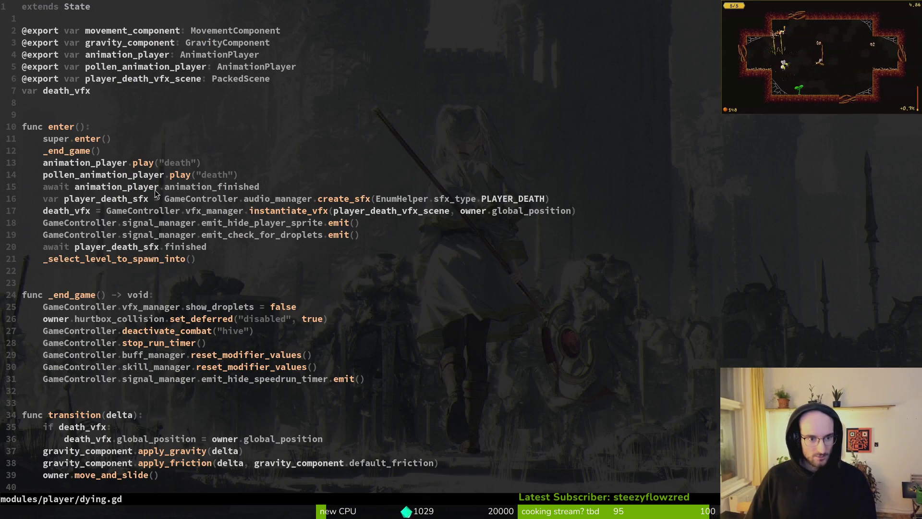
pyautogui.press('1')
pyautogui.press('4')
pyautogui.press('j')
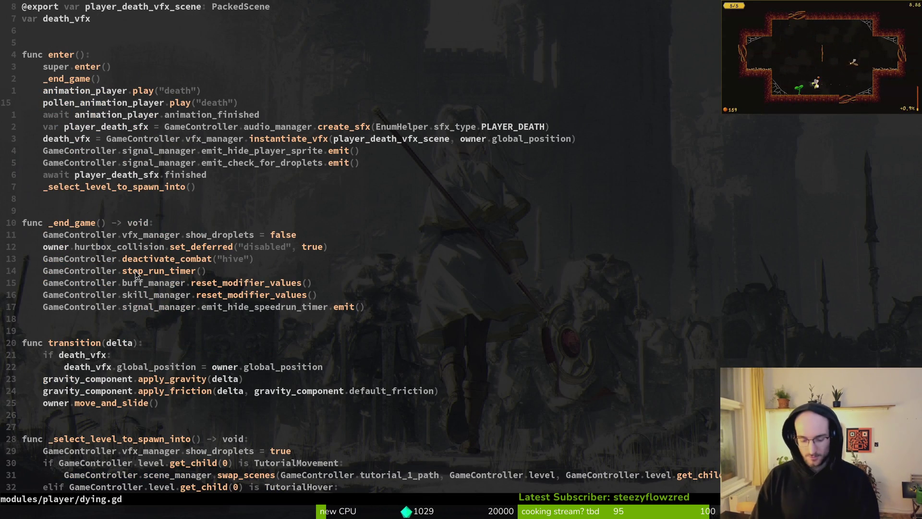
# Open save.manager.gd and select the save_game function name
pyautogui.press('space')
pyautogui.write('fsavema')
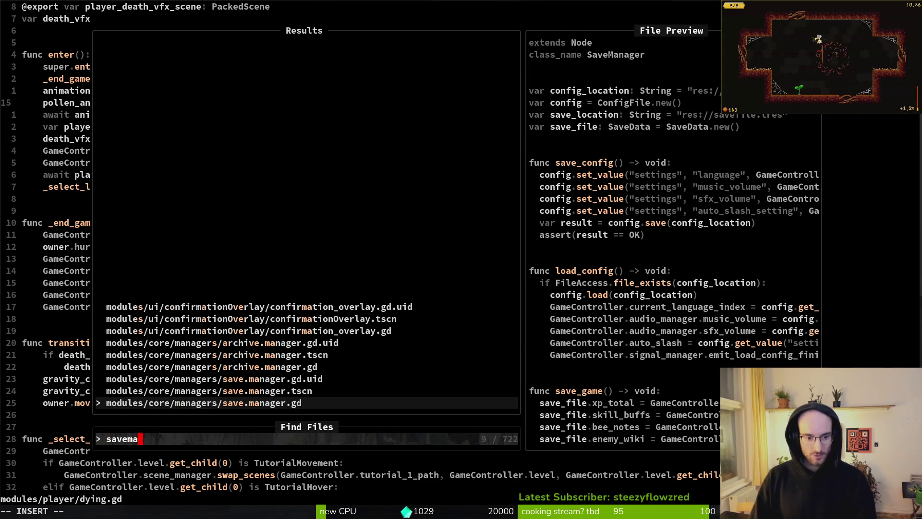
pyautogui.press('Return')
pyautogui.press('j')
pyautogui.press('j')
pyautogui.press('j')
pyautogui.press('w')
pyautogui.press('v')
pyautogui.press('e')
# Grep the project for save_game, previewing matches in pause_overlay.gd, signal.manager.gd, tutorial_6.gd and home.gd
pyautogui.press('space')
pyautogui.press('s')
pyautogui.press('w')
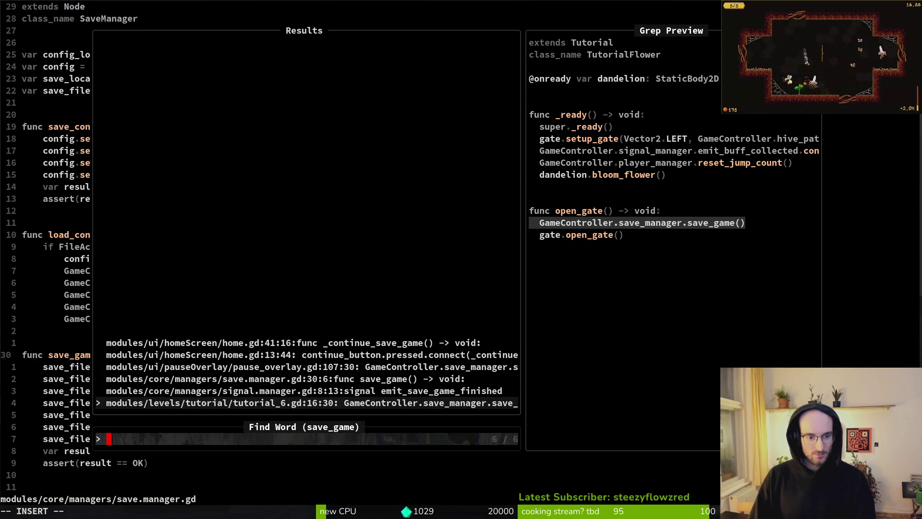
pyautogui.press('Up')
pyautogui.press('Up')
pyautogui.press('Up')
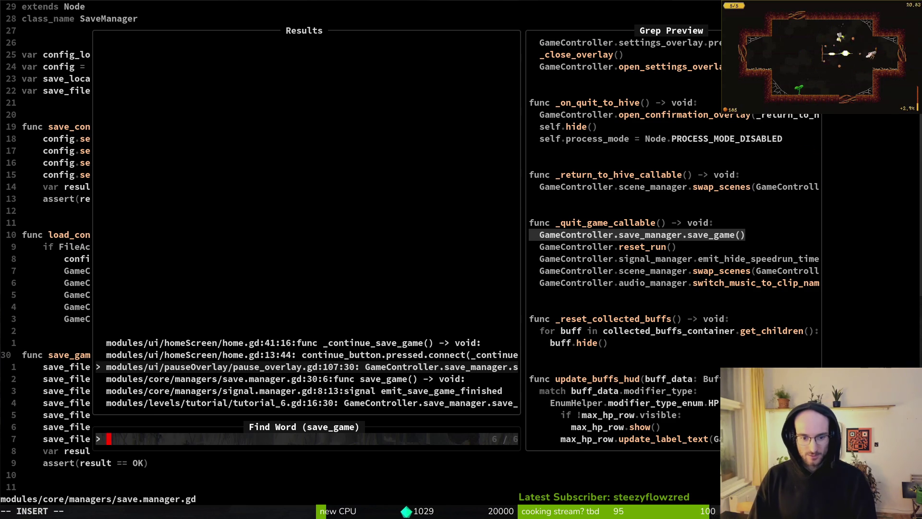
pyautogui.press('Down')
pyautogui.press('Down')
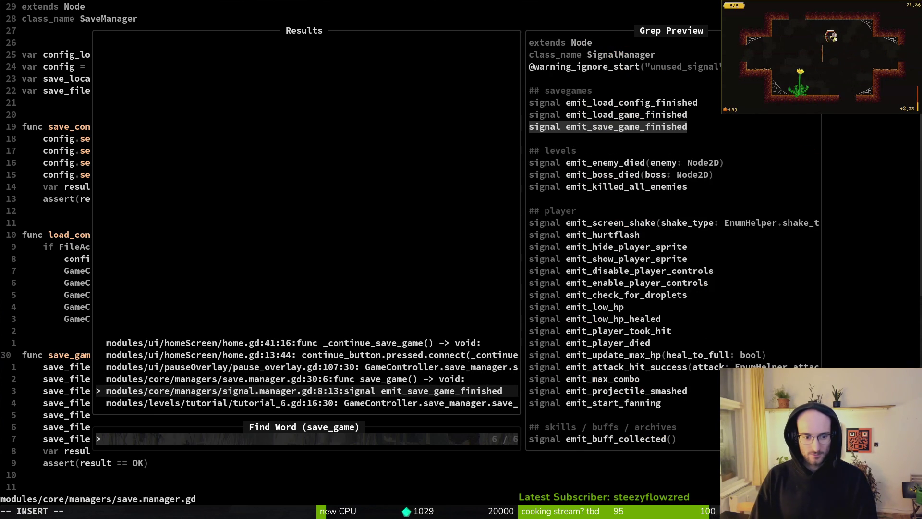
pyautogui.press('Down')
pyautogui.press('Up')
pyautogui.press('Up')
pyautogui.press('Up')
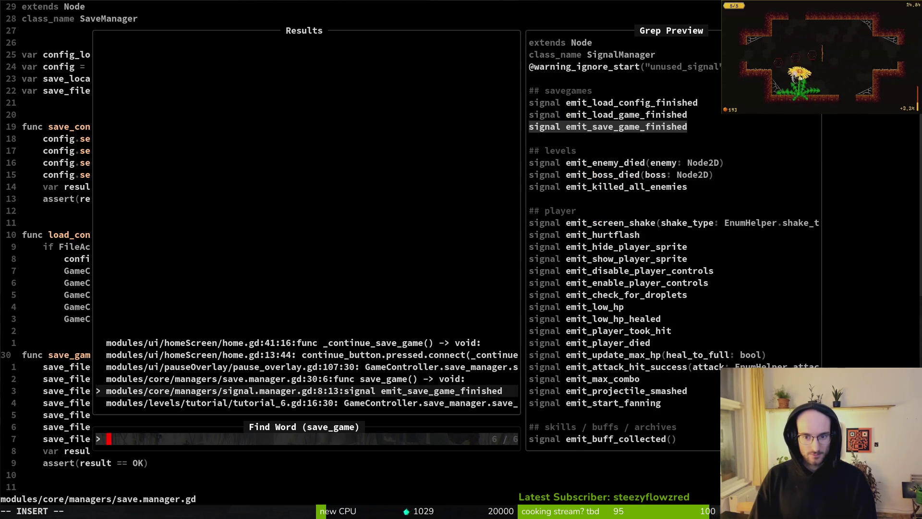
pyautogui.press('Escape')
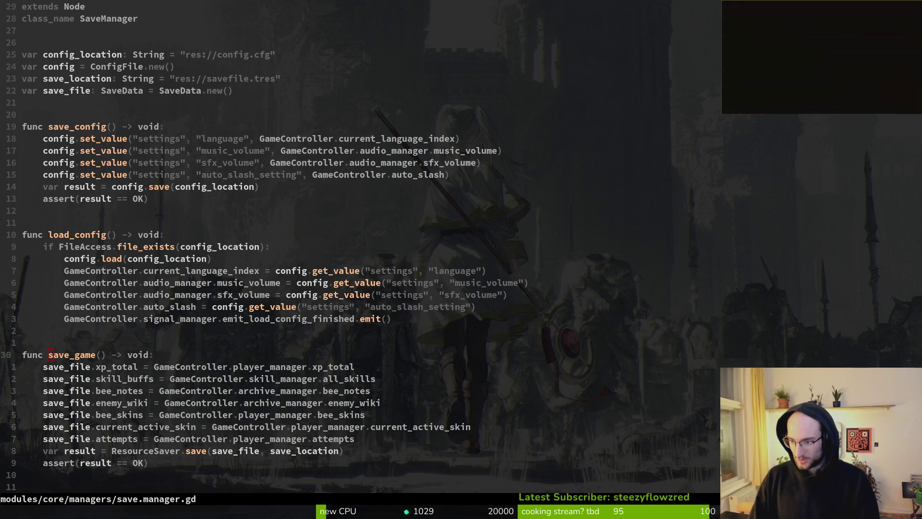
# Focus the code editor, then cycle windows until the Steam Playtest library page is in front
pyautogui.click(556, 171)
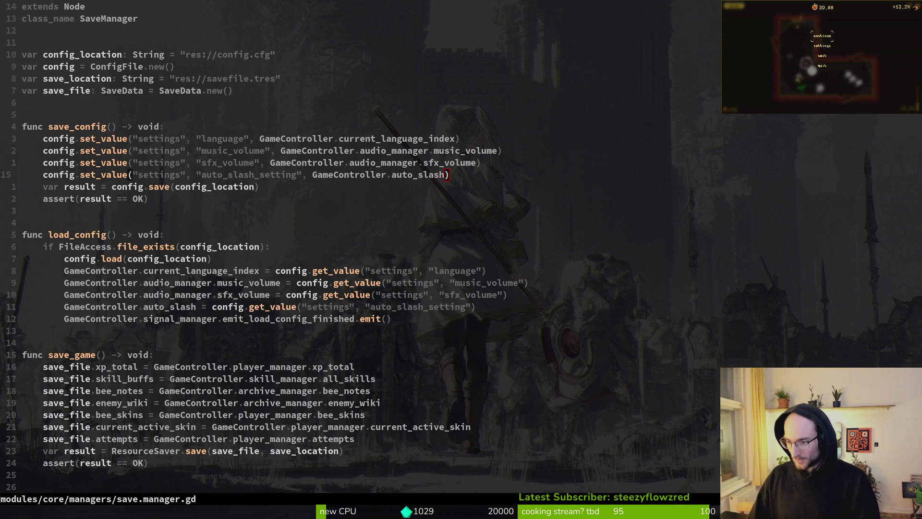
pyautogui.press('F5')
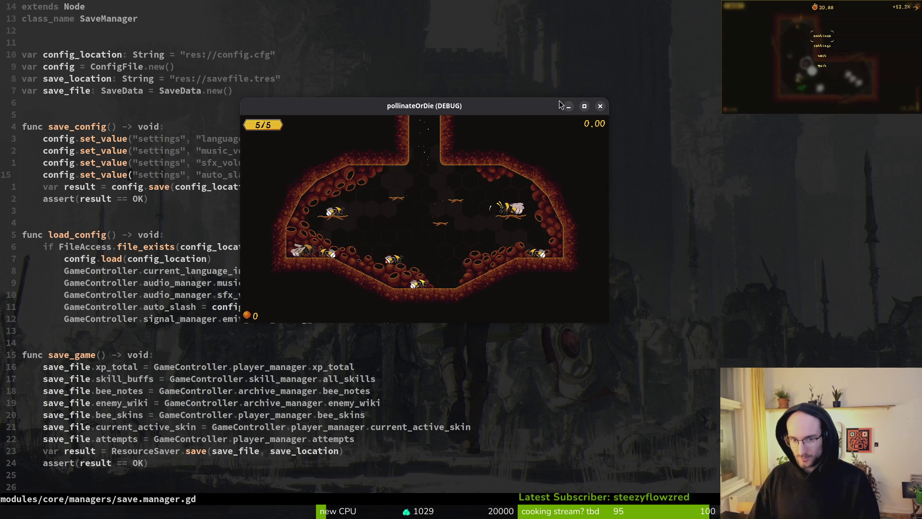
pyautogui.hotkey('alt', 'Tab')
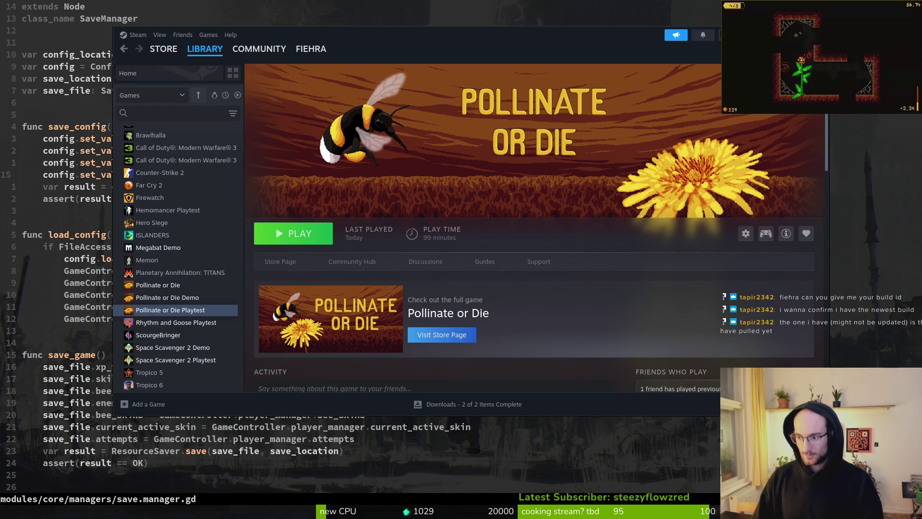
pyautogui.press('Escape')
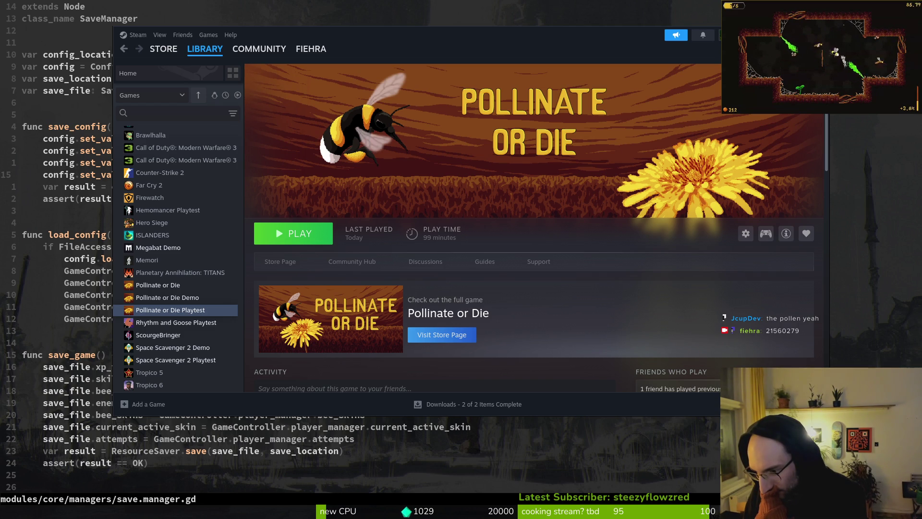
pyautogui.click(746, 234)
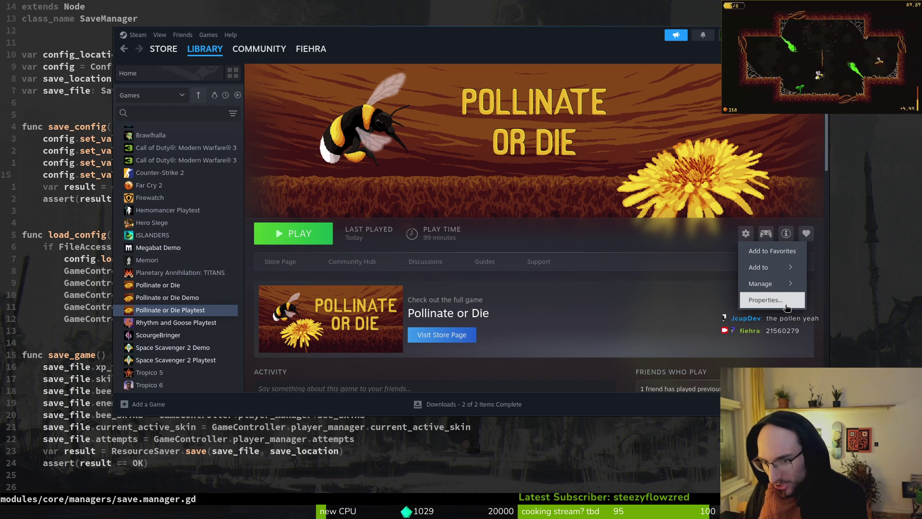
pyautogui.click(769, 298)
pyautogui.click(327, 187)
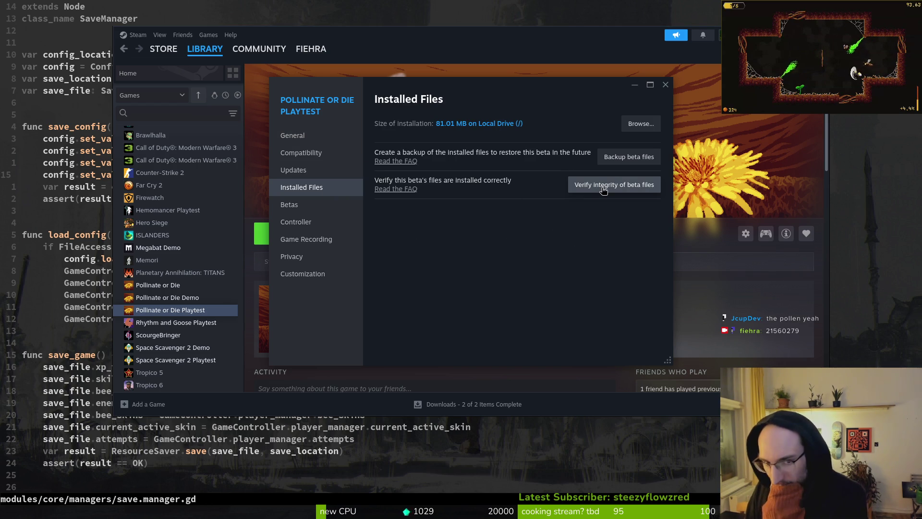
pyautogui.click(666, 84)
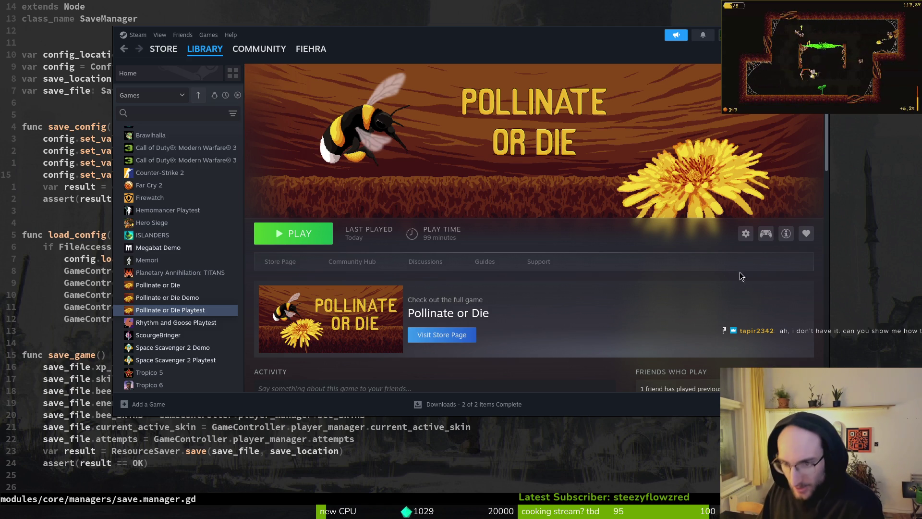
pyautogui.click(746, 235)
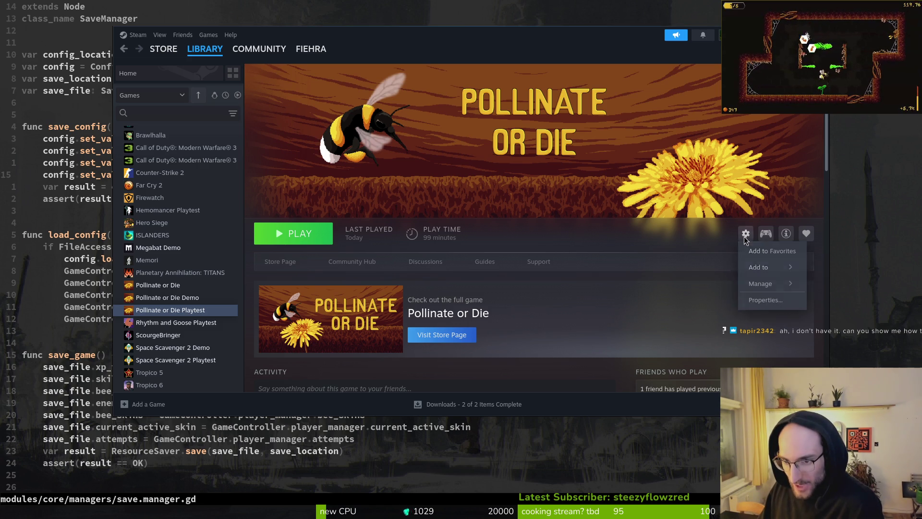
pyautogui.click(766, 301)
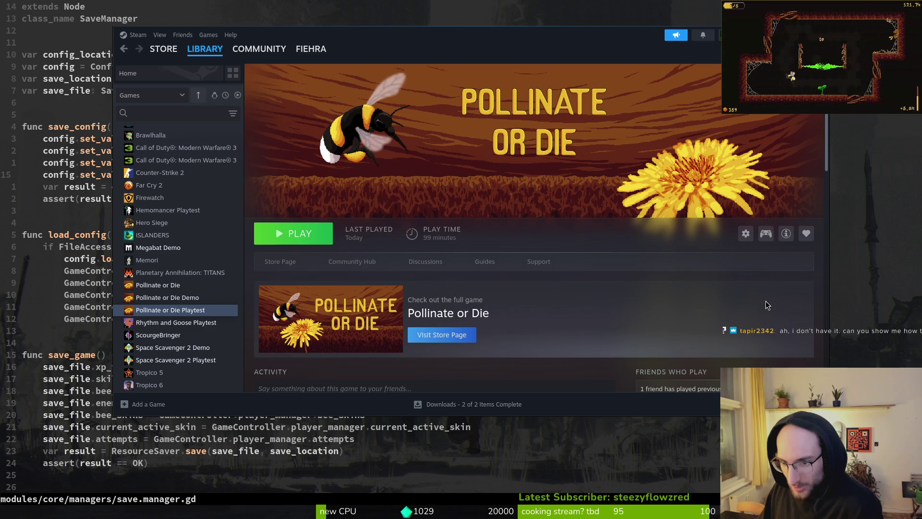
pyautogui.click(284, 192)
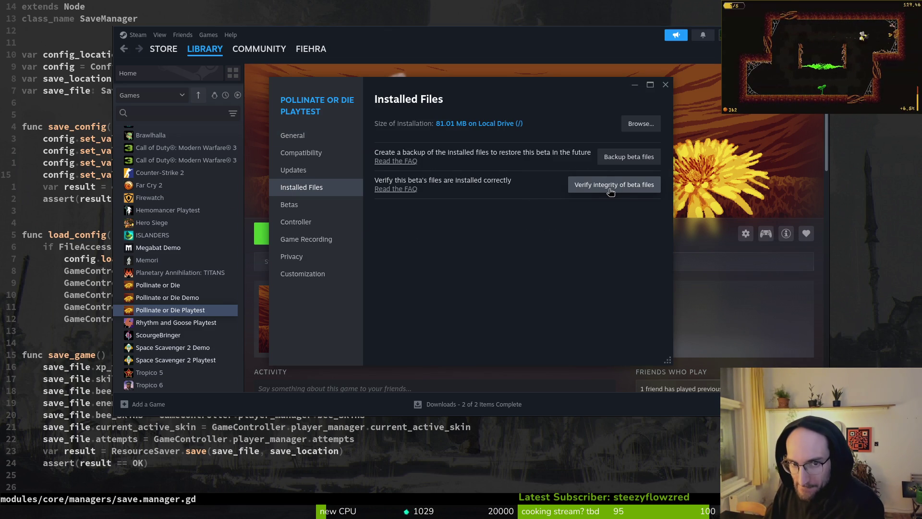
pyautogui.click(666, 85)
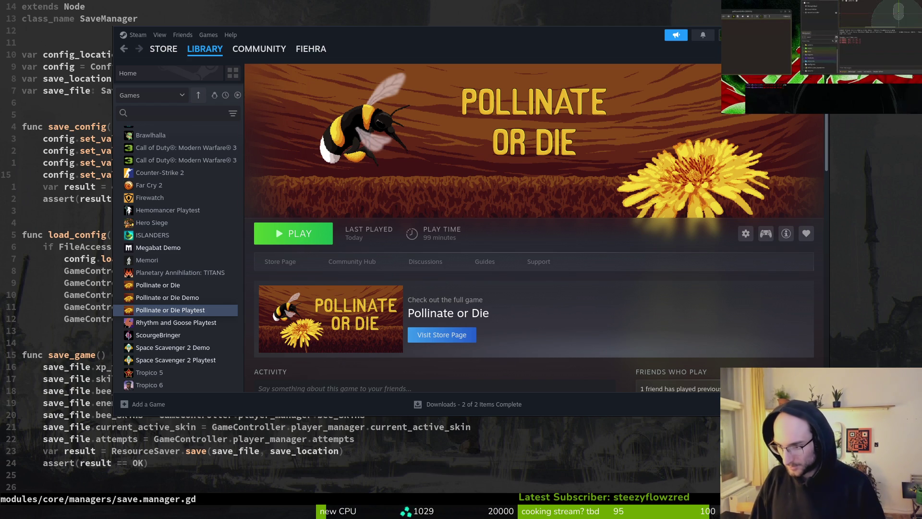
pyautogui.press('Return')
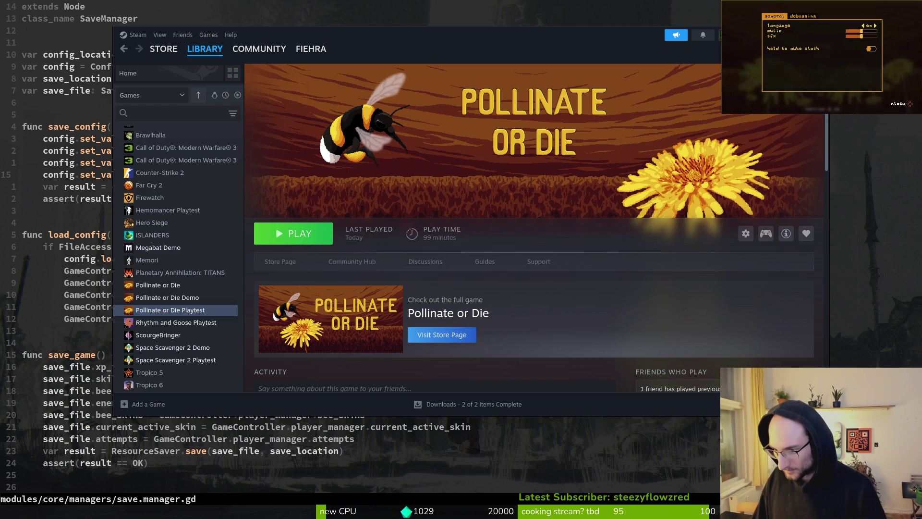
# Lower the music volume, start a New Game in the tutorial, then switch to vim
pyautogui.press('Left')
pyautogui.press('Left')
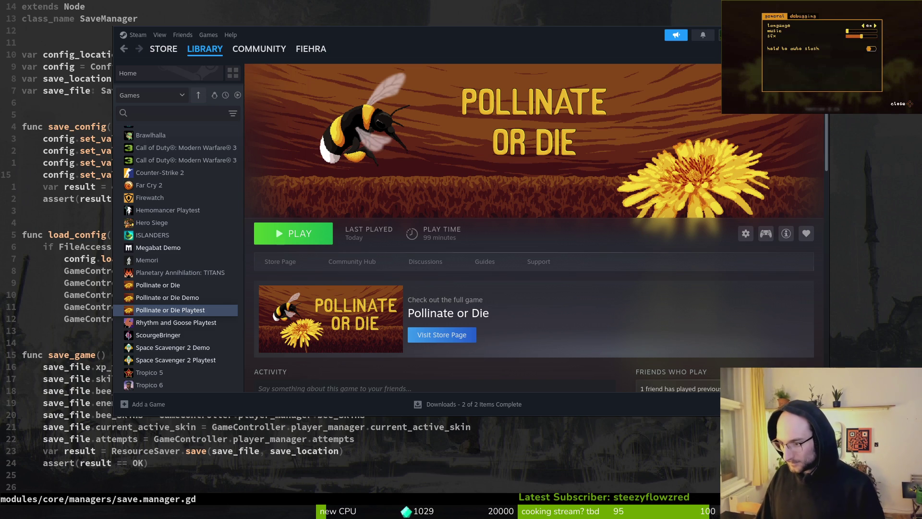
pyautogui.press('Escape')
pyautogui.press('Return')
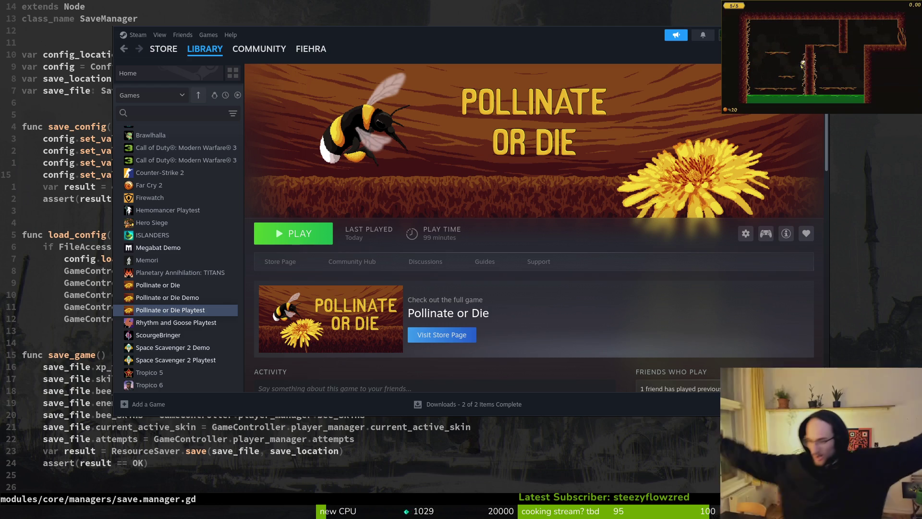
pyautogui.press('space')
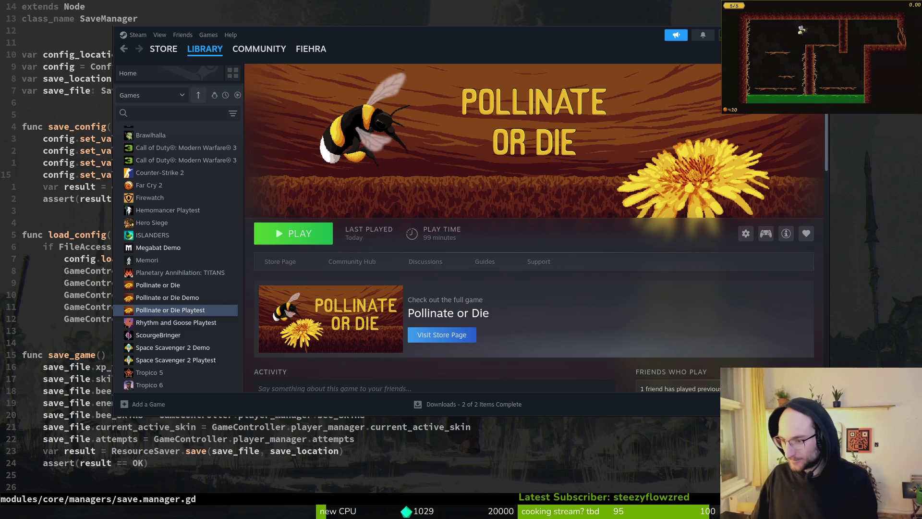
pyautogui.hotkey('alt', 'Tab')
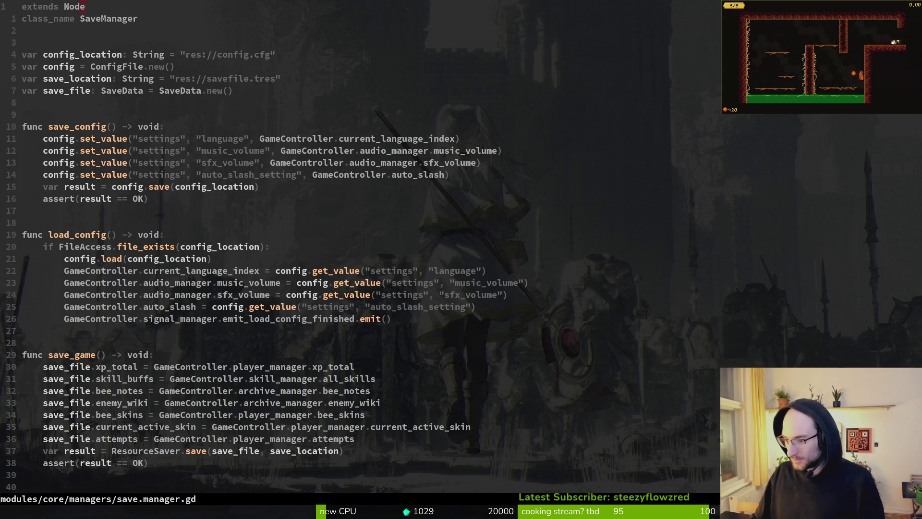
# Switch the Steam Playtest library page back over the save.manager.gd code
pyautogui.hotkey('alt', 'Tab')
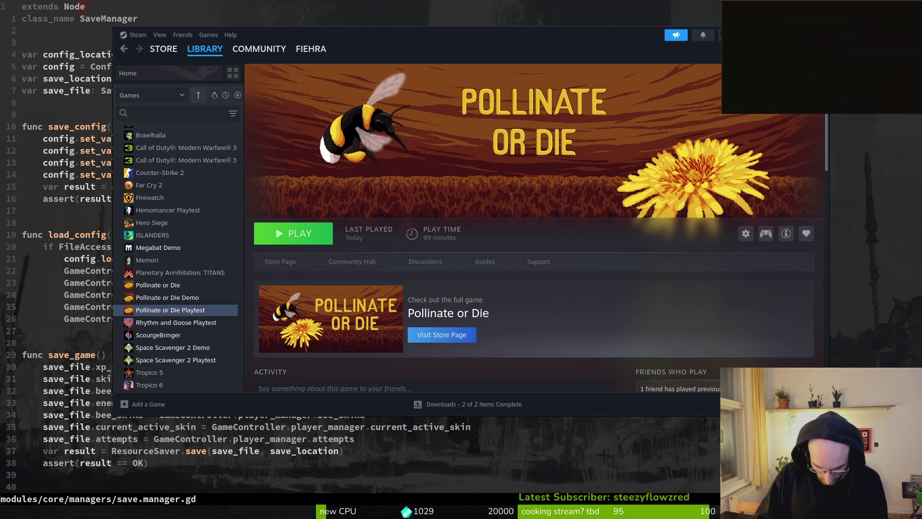
# Pause the running game, resume it, then pause it again
pyautogui.press('Escape')
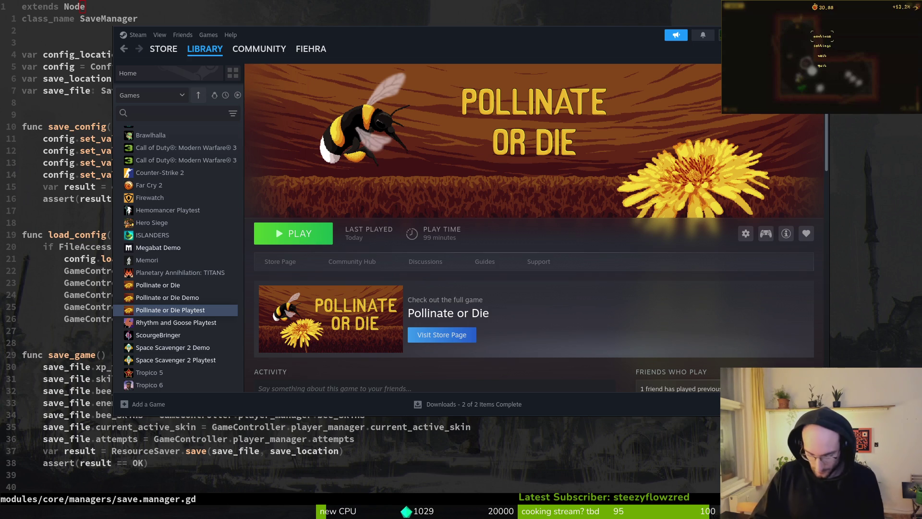
pyautogui.press('Escape')
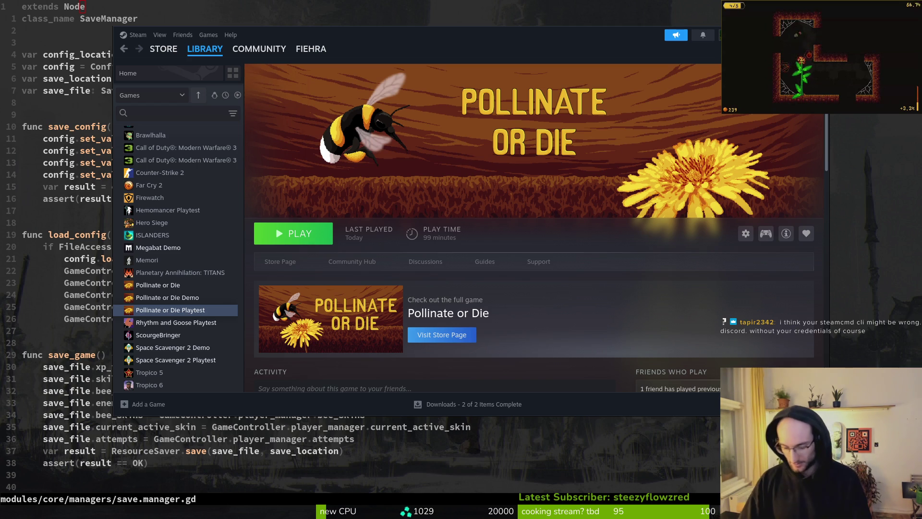
pyautogui.press('Escape')
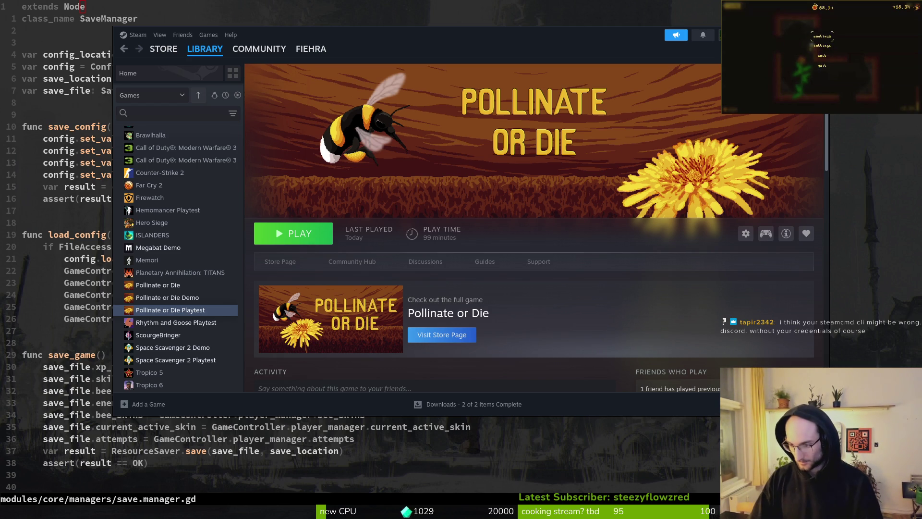
# Launch the Pollinate or Die Playtest again from its Steam library page
pyautogui.press('super')
pyautogui.press('super')
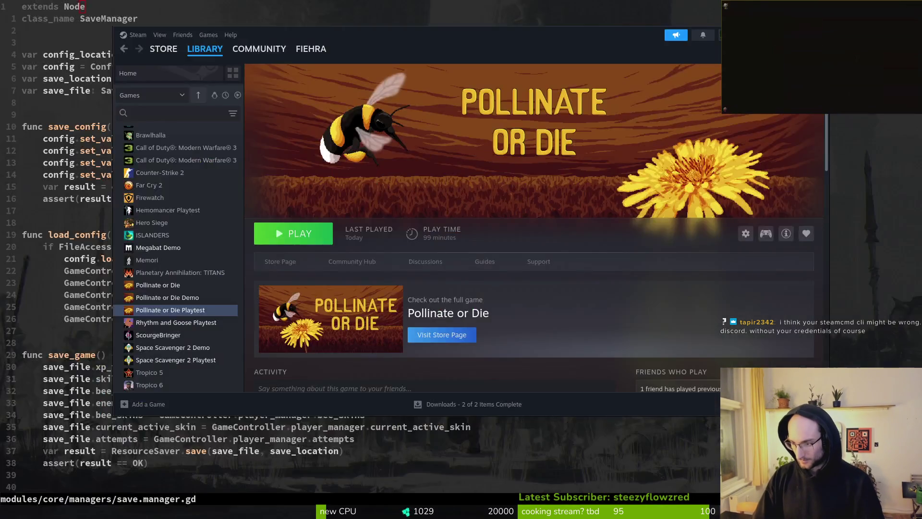
pyautogui.press('super')
pyautogui.press('super')
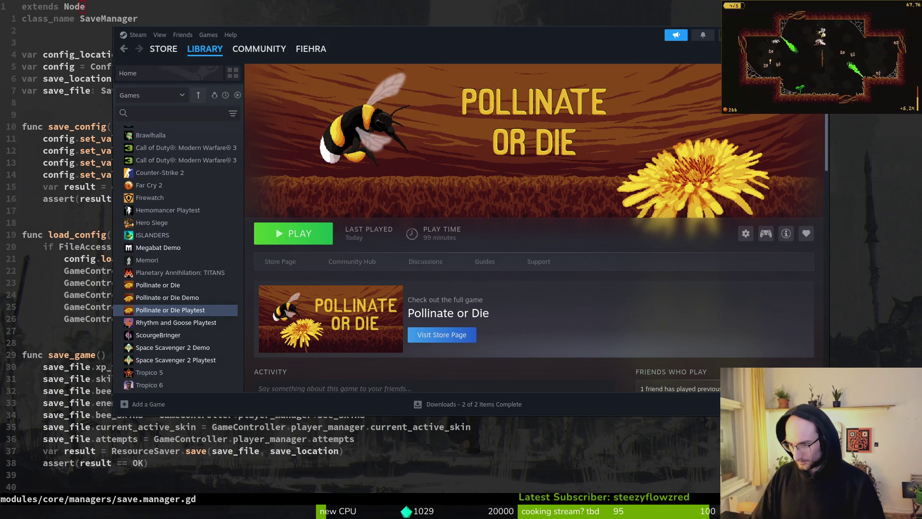
pyautogui.press('super')
pyautogui.press('Escape')
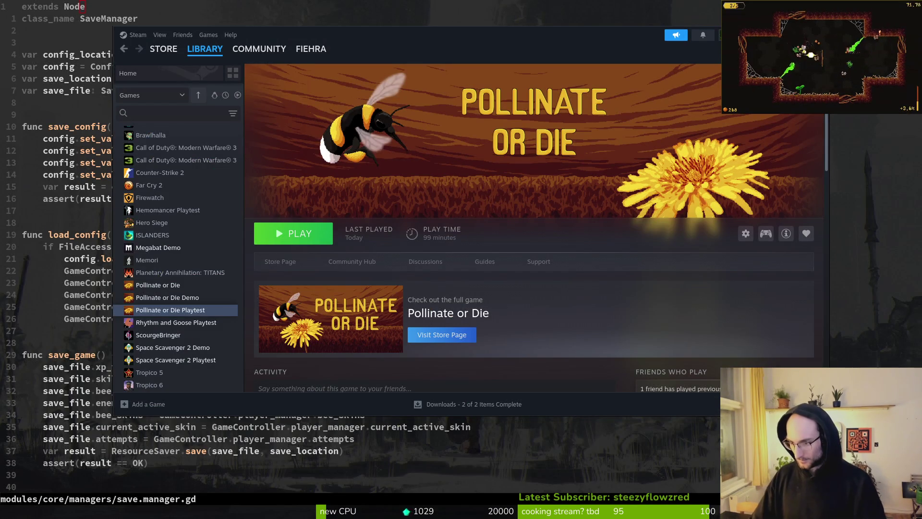
pyautogui.press('Return')
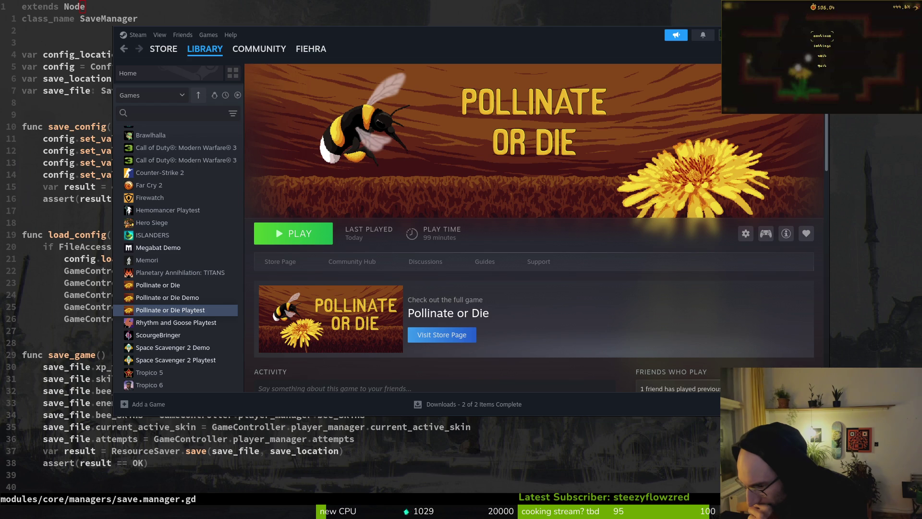
# Bring the Files window showing the Downloads folder to the front
pyautogui.press('super')
pyautogui.press('super')
pyautogui.press('super')
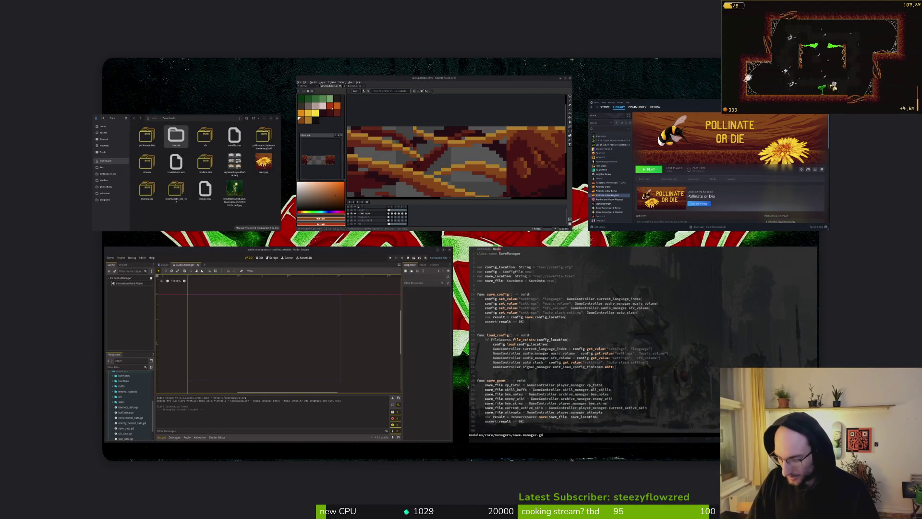
pyautogui.press('super')
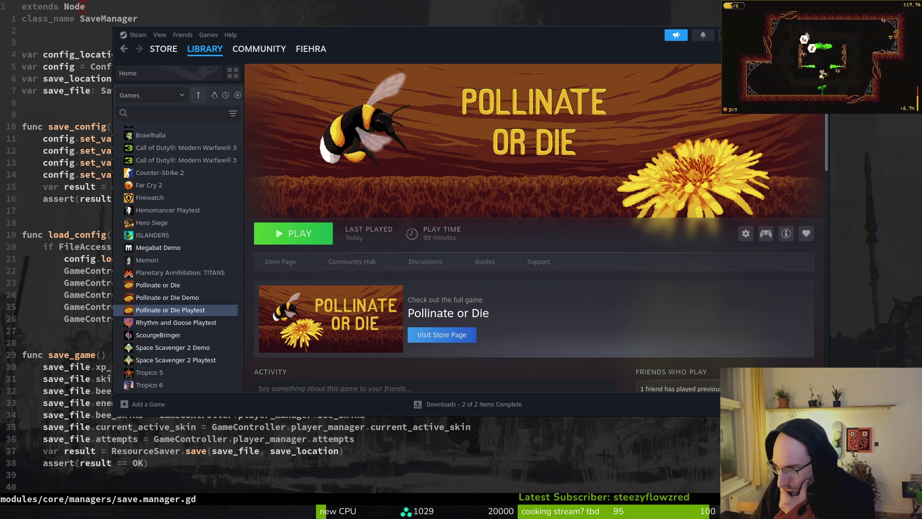
pyautogui.press('super')
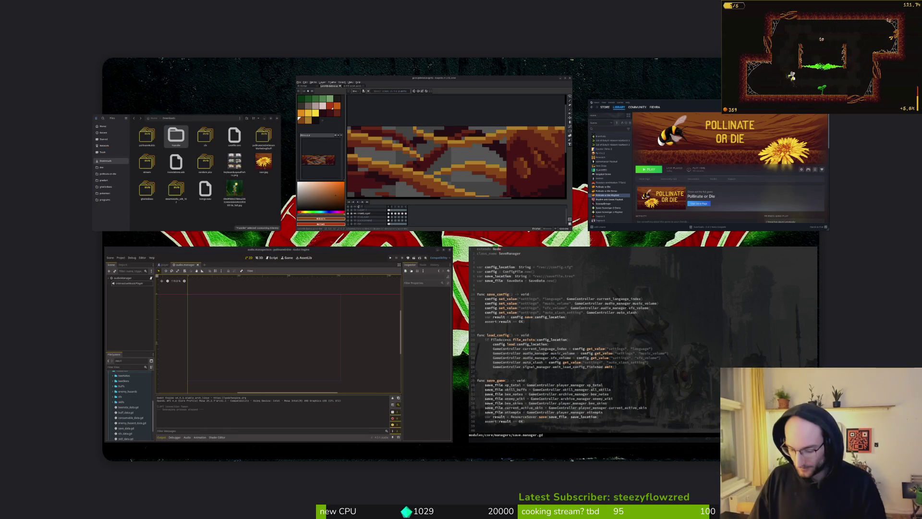
pyautogui.click(189, 158)
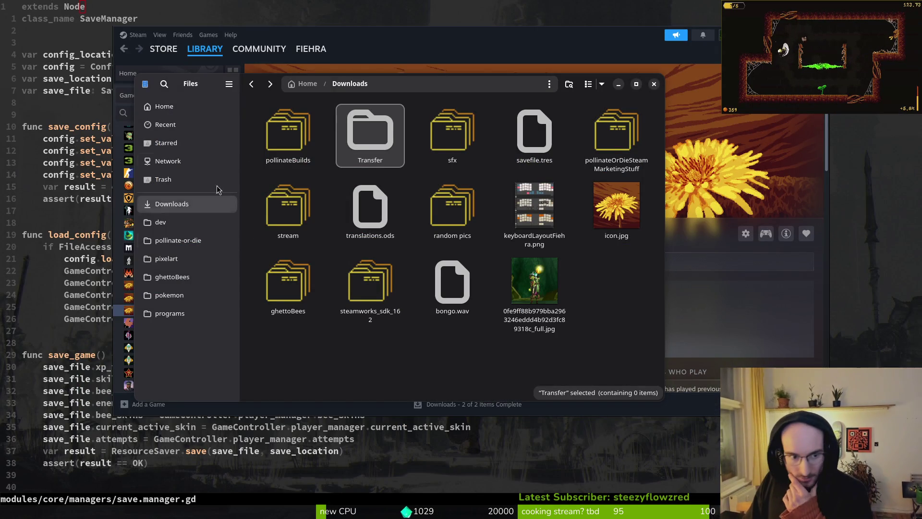
# Browse into steamworks_sdk_162, then its sdk and tools folders, and close Files
pyautogui.doubleClick(365, 283)
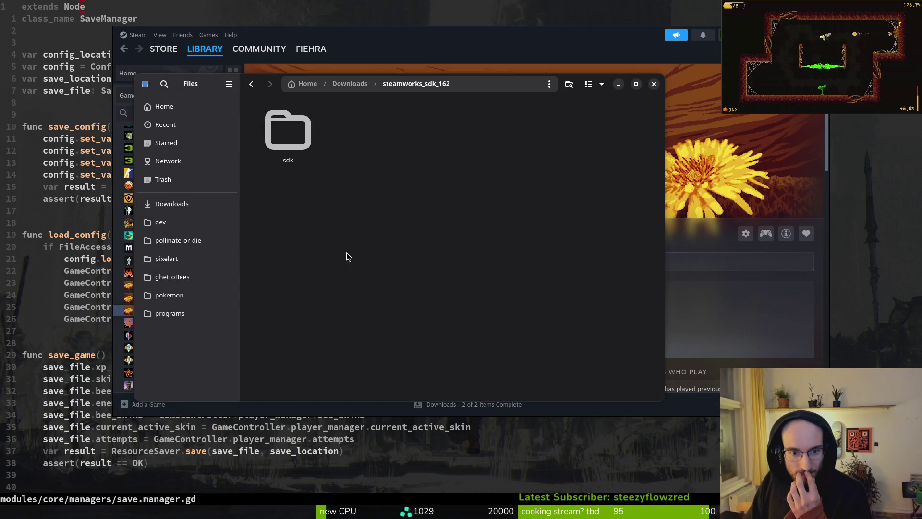
pyautogui.doubleClick(289, 129)
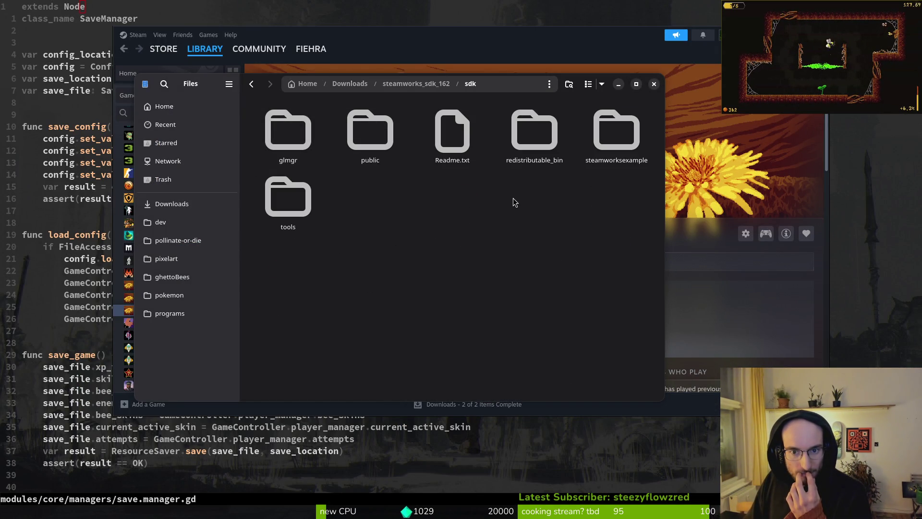
pyautogui.doubleClick(295, 187)
pyautogui.hotkey('ctrl', 'w')
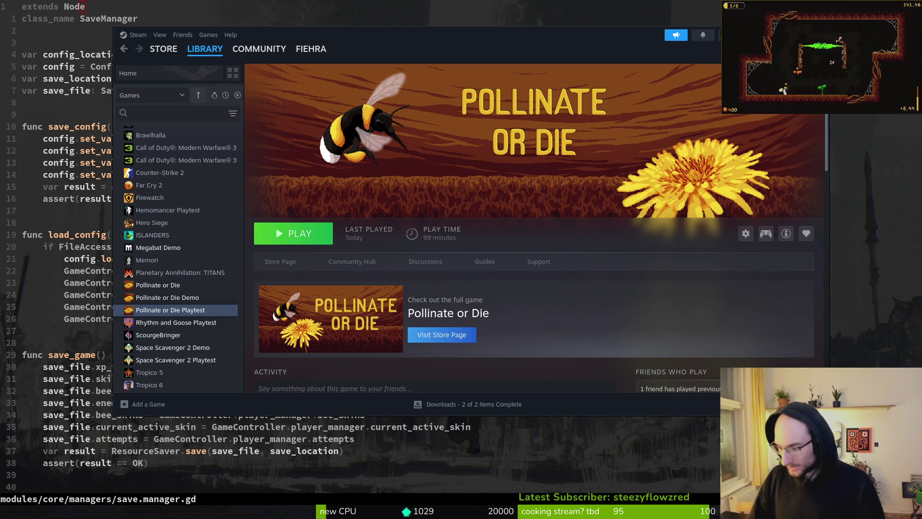
pyautogui.press('Print')
pyautogui.click(414, 224)
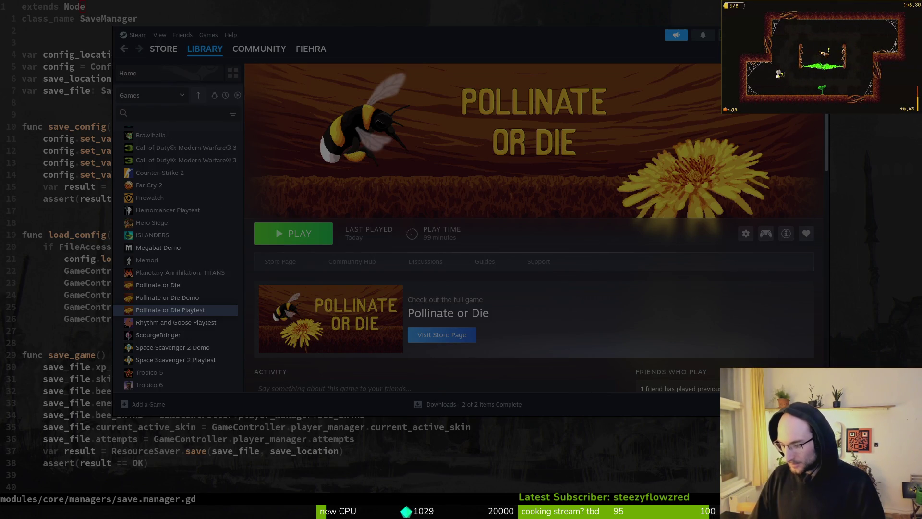
pyautogui.press('Escape')
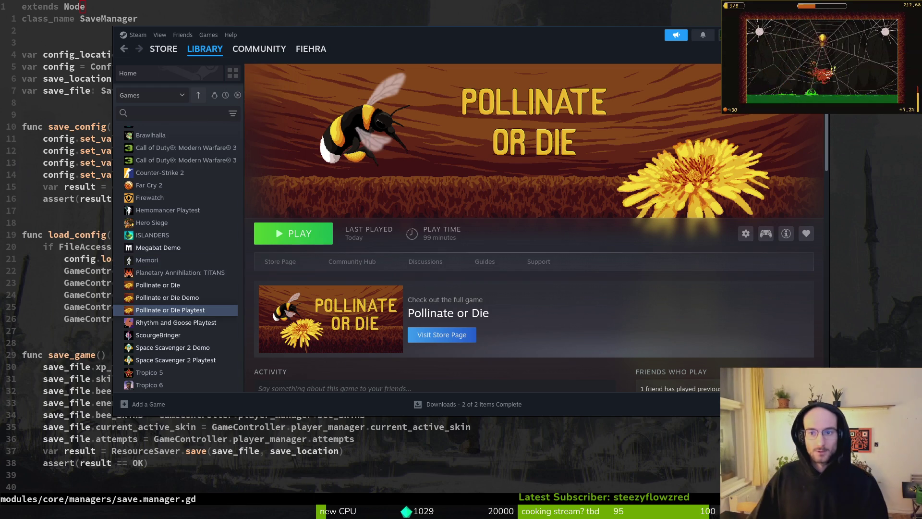
pyautogui.hotkey('alt', 'Tab')
# Quit vim and open tig's git status view for the project
pyautogui.click(547, 221)
pyautogui.write('jq')
pyautogui.press('Return')
pyautogui.write('ts')
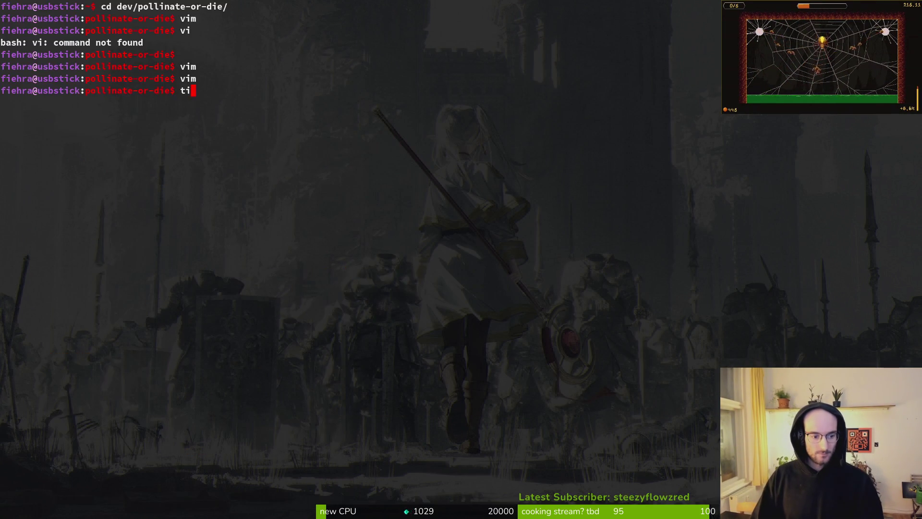
pyautogui.press('Return')
# Stage audio.manager.tscn and level.gd, quit tig, and start typing the git commit command
pyautogui.press('j')
pyautogui.press('j')
pyautogui.press('j')
pyautogui.press('j')
pyautogui.press('k')
pyautogui.press('Return')
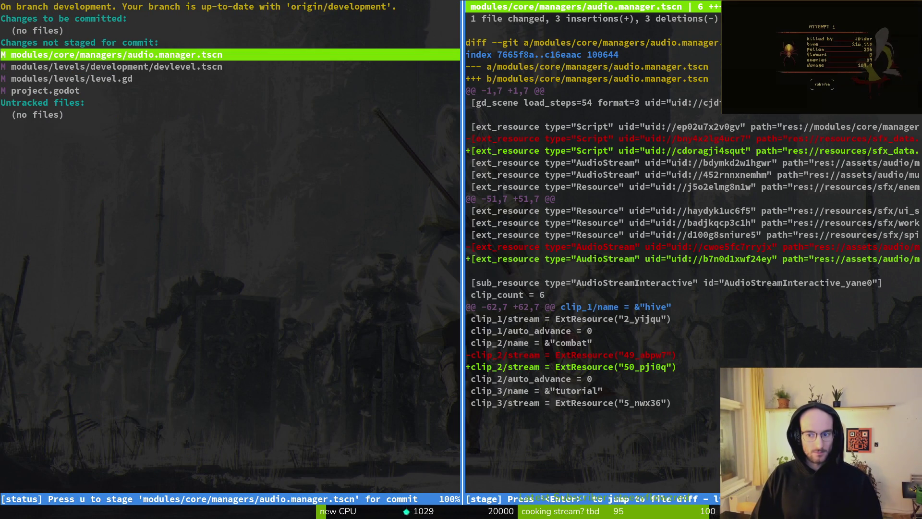
pyautogui.press('u')
pyautogui.press('j')
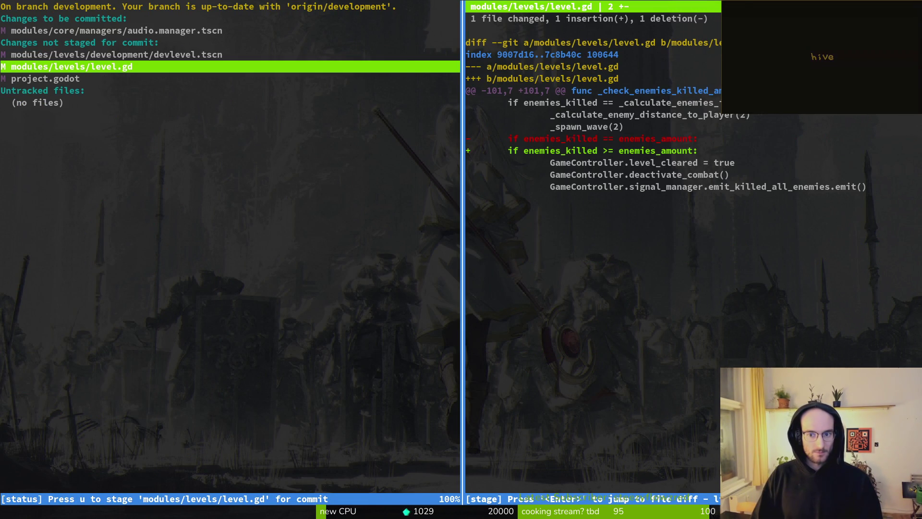
pyautogui.write('uq')
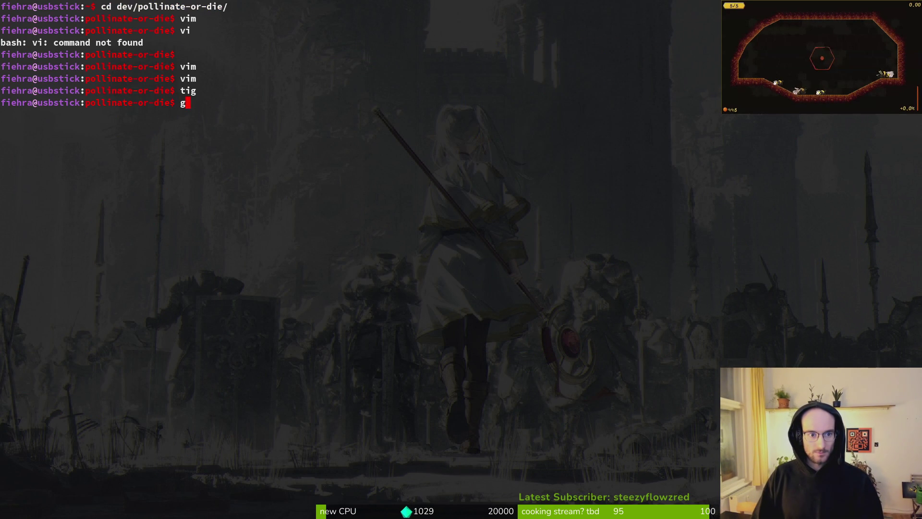
pyautogui.write('git commit -m "')
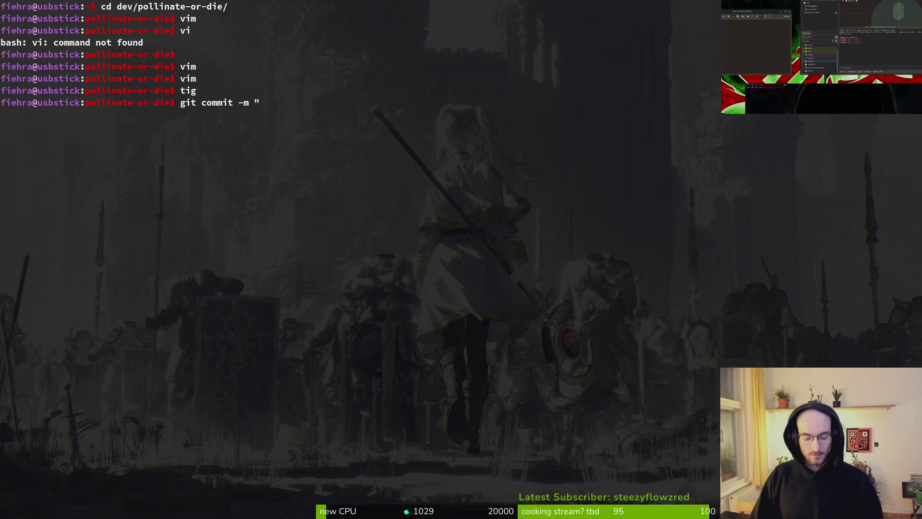
pyautogui.write('usic track and')
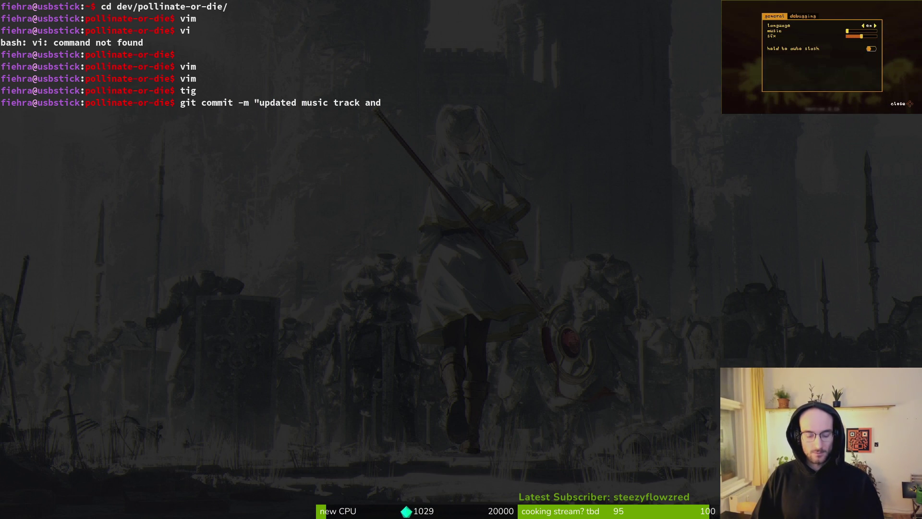
pyautogui.write(' cha')
pyautogui.write(' replaced')
pyautogui.write('== with ')
pyautogui.write('>=')
pyautogui.write('in ')
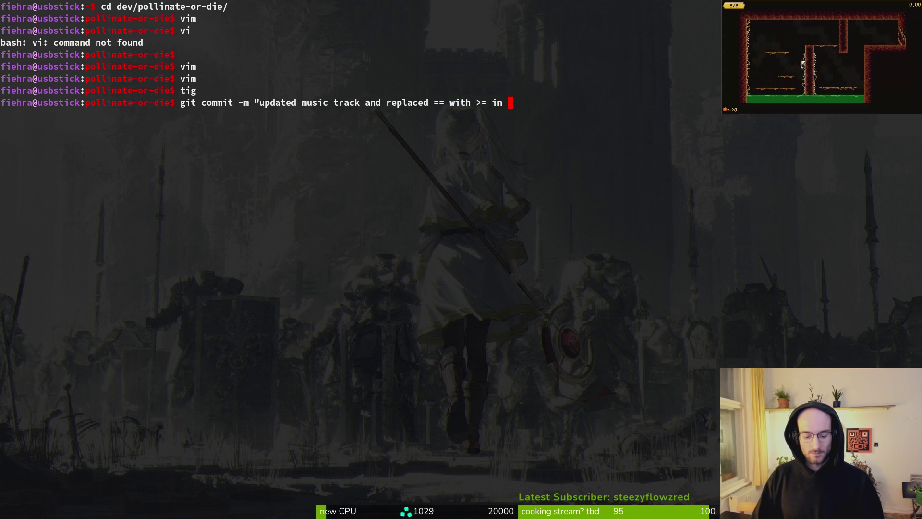
pyautogui.write('level"')
# Commit the music and '==' to '>=' level change, push it, and clear the terminal
pyautogui.press('Return')
pyautogui.write('git push')
pyautogui.press('Return')
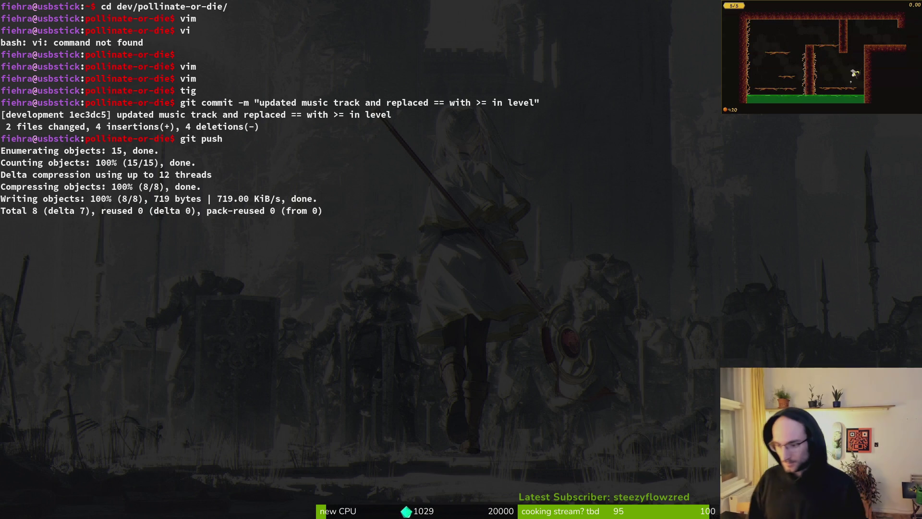
pyautogui.write('clear')
pyautogui.press('Return')
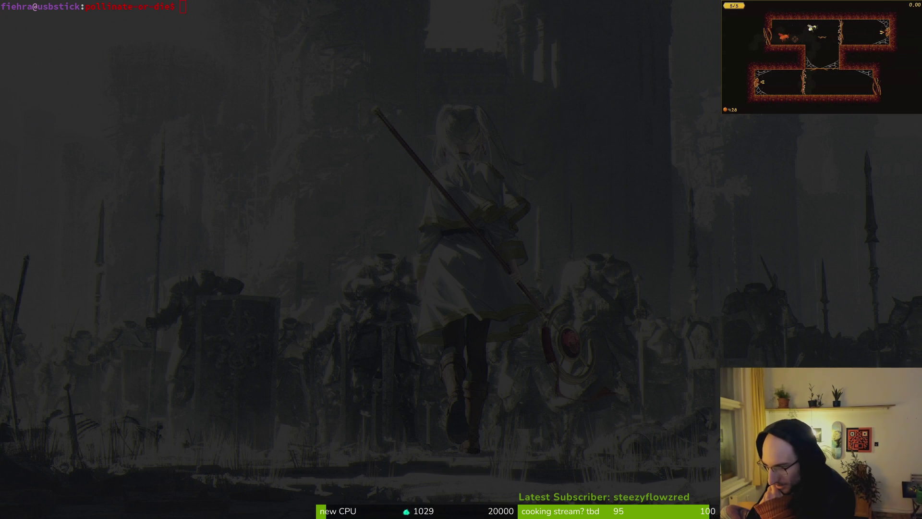
# Open the file manager on the Downloads folder with Super+E
pyautogui.press('super')
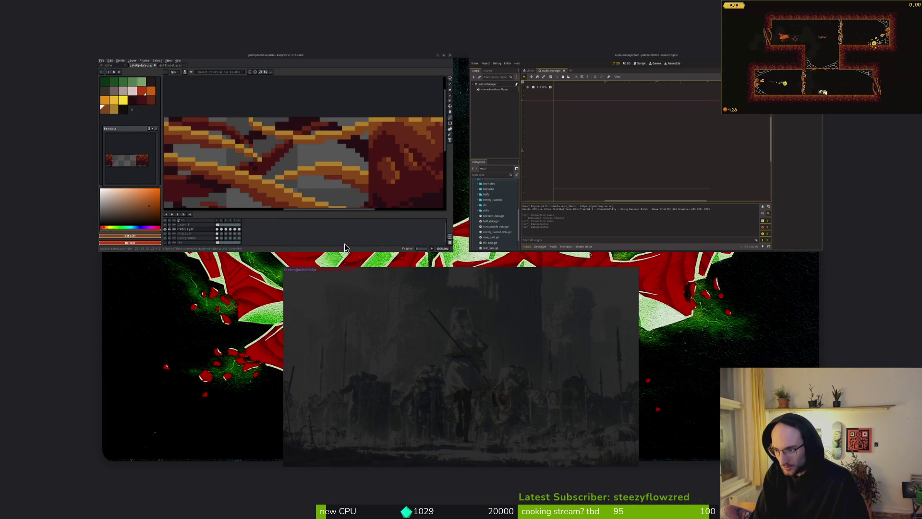
pyautogui.press('super')
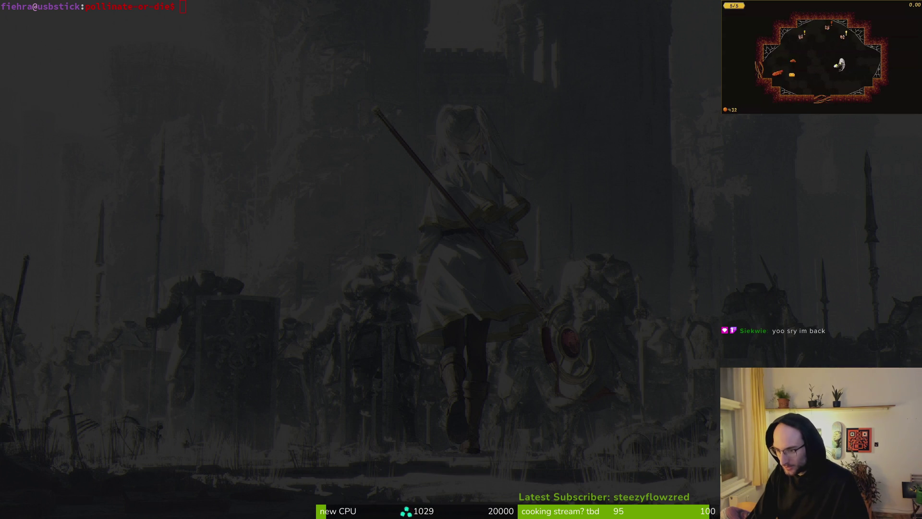
pyautogui.press('super+e')
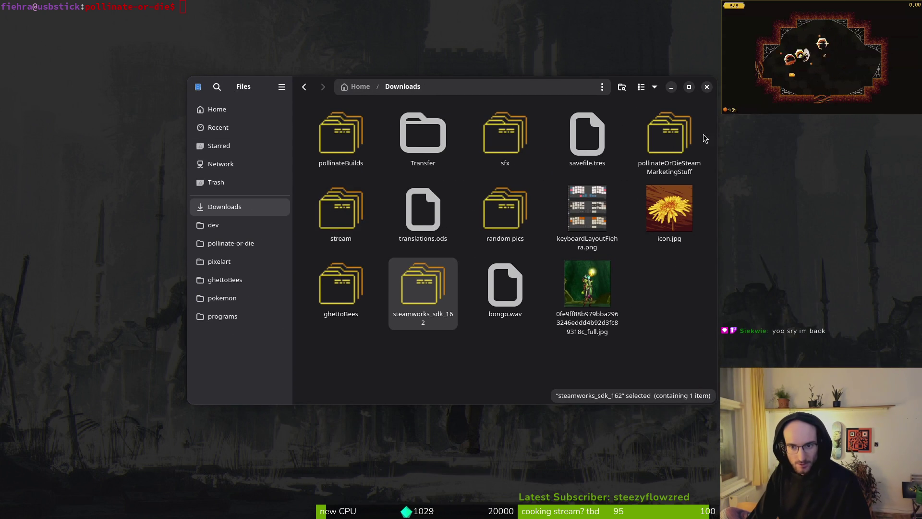
# Navigate from Downloads into pollinateBuilds/mac/pollinate.x86_64
pyautogui.doubleClick(670, 137)
pyautogui.hotkey('alt', 'Left')
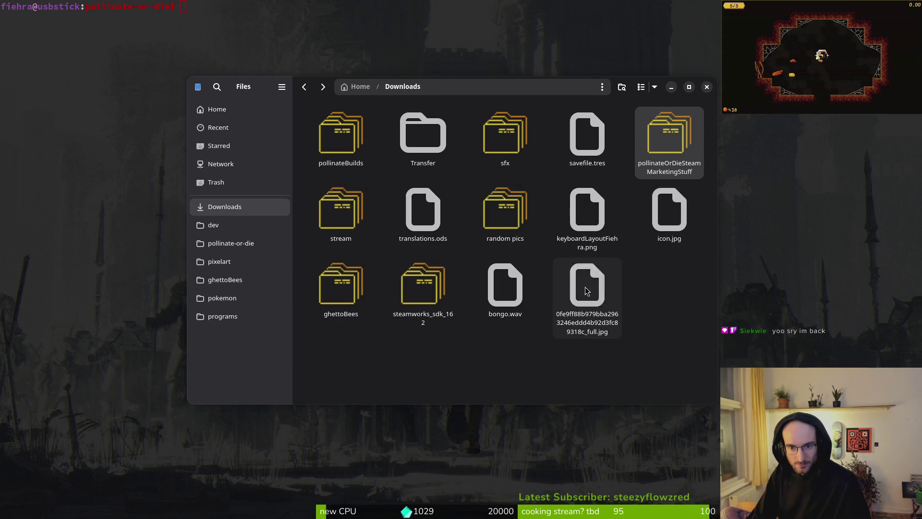
pyautogui.doubleClick(345, 139)
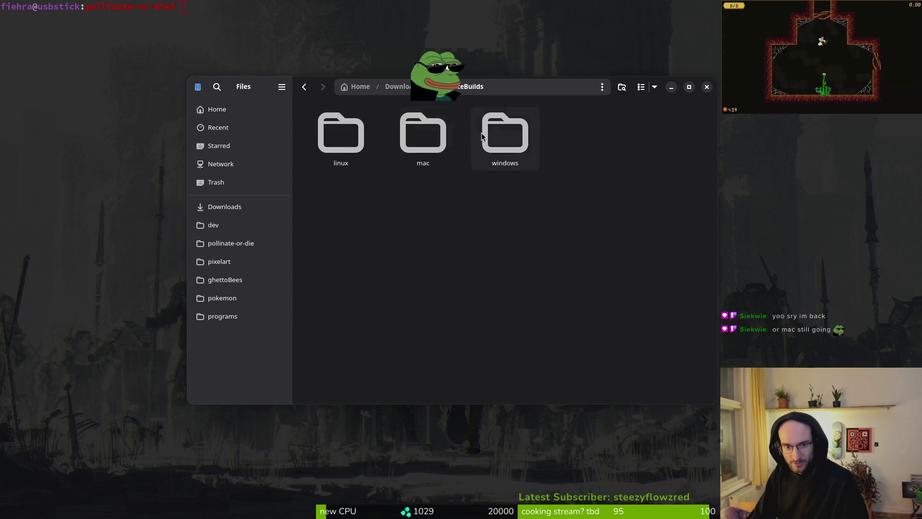
pyautogui.doubleClick(423, 134)
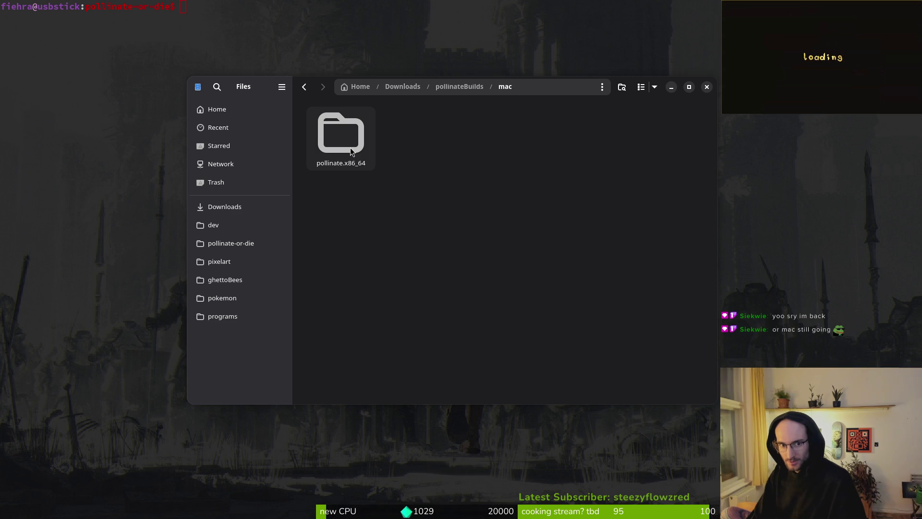
pyautogui.doubleClick(347, 144)
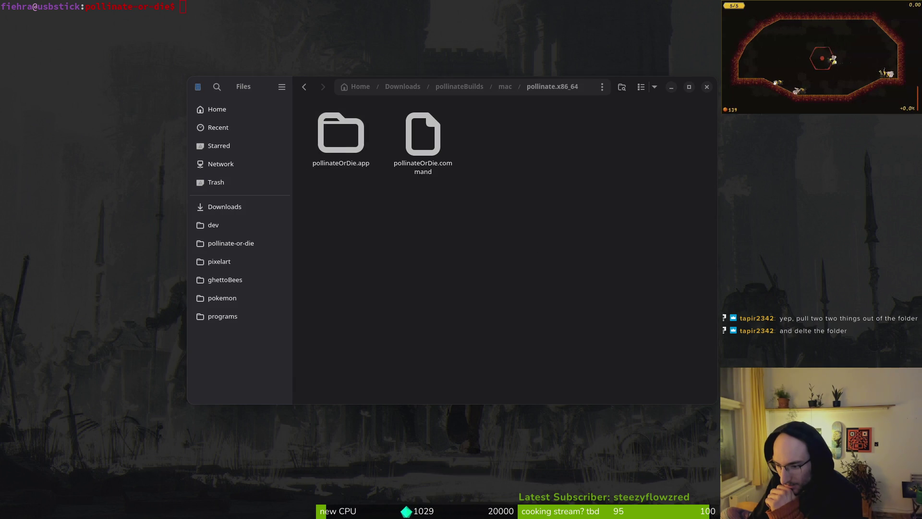
# Move pollinateOrDie.app and pollinateOrDie.command up into mac and trash pollinate.x86_64
pyautogui.moveTo(449, 214); pyautogui.dragTo(319, 150)
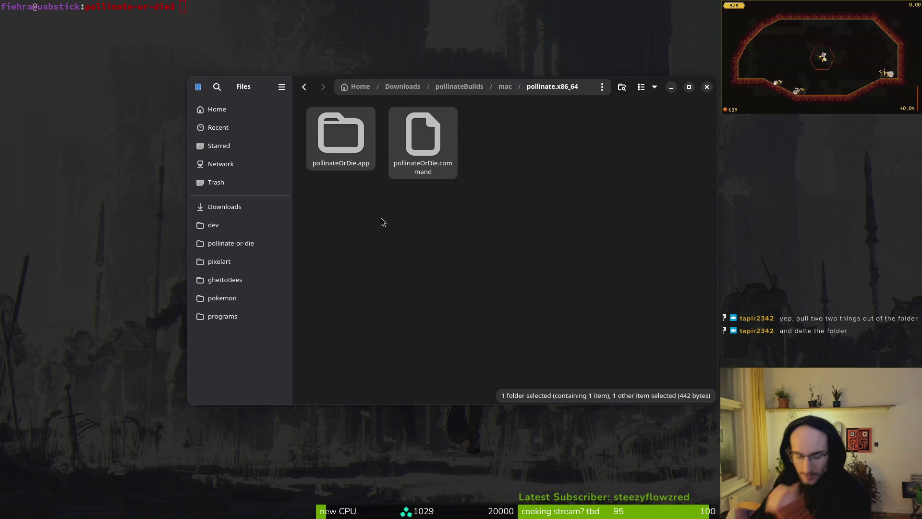
pyautogui.hotkey('ctrl', 'x')
pyautogui.hotkey('alt', 'Left')
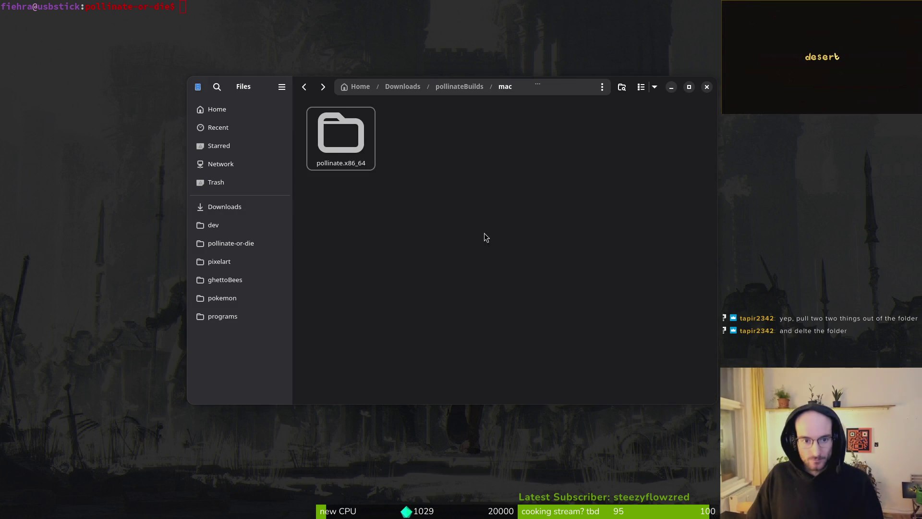
pyautogui.hotkey('ctrl', 'v')
pyautogui.press('Delete')
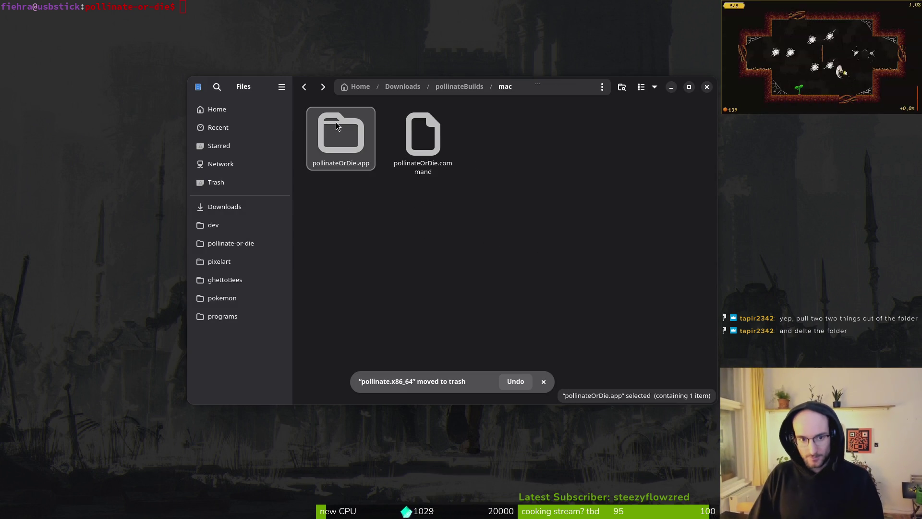
# Clear the file selection and close the Files window
pyautogui.click(346, 191)
pyautogui.click(336, 150)
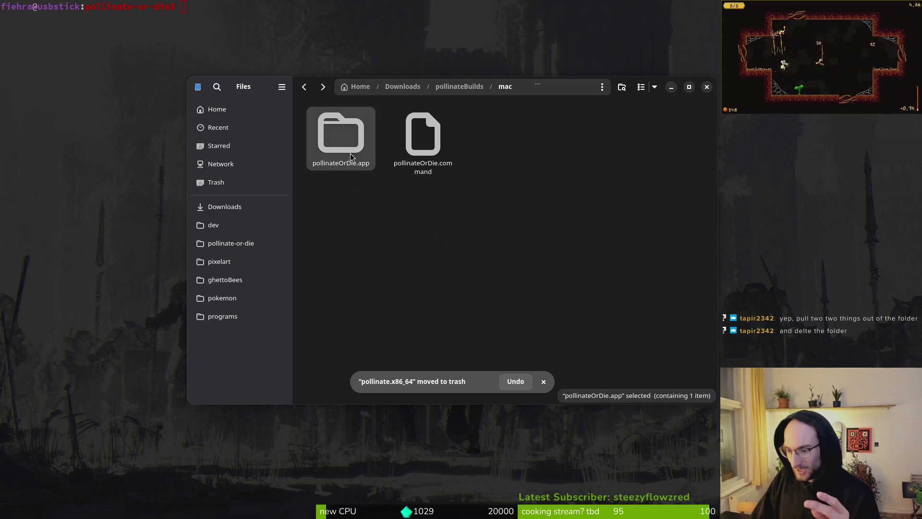
pyautogui.click(335, 161)
pyautogui.press('super')
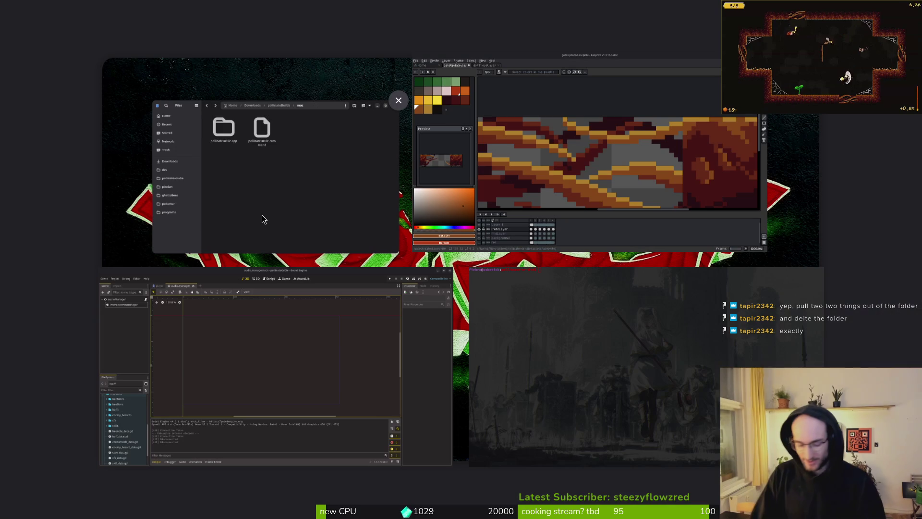
pyautogui.click(262, 215)
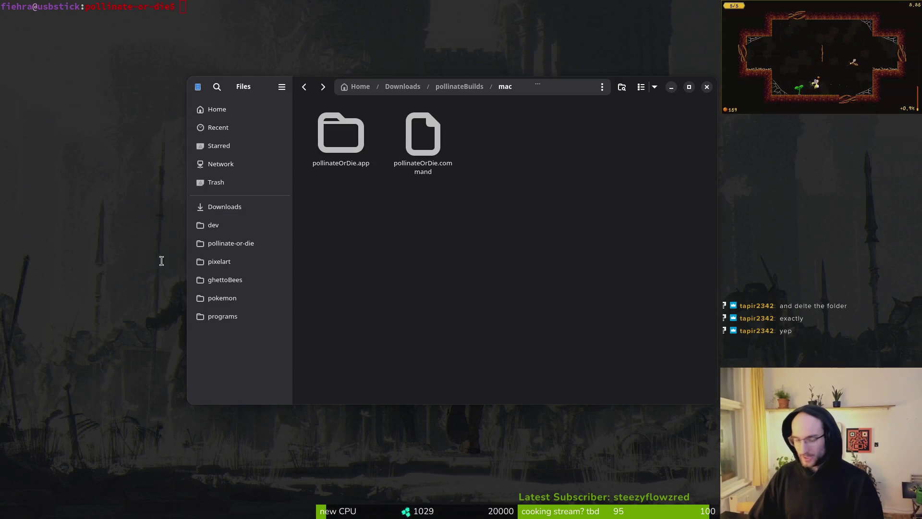
pyautogui.hotkey('ctrl', 'w')
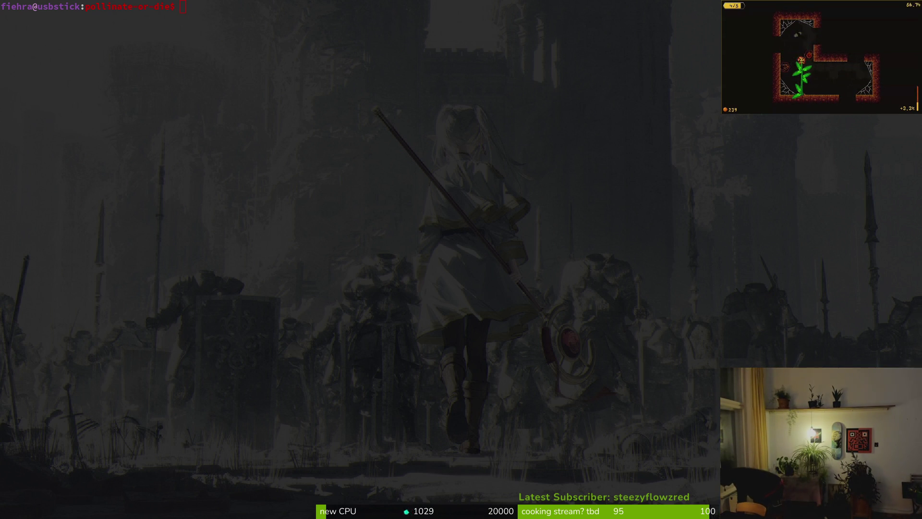
pyautogui.press('Escape')
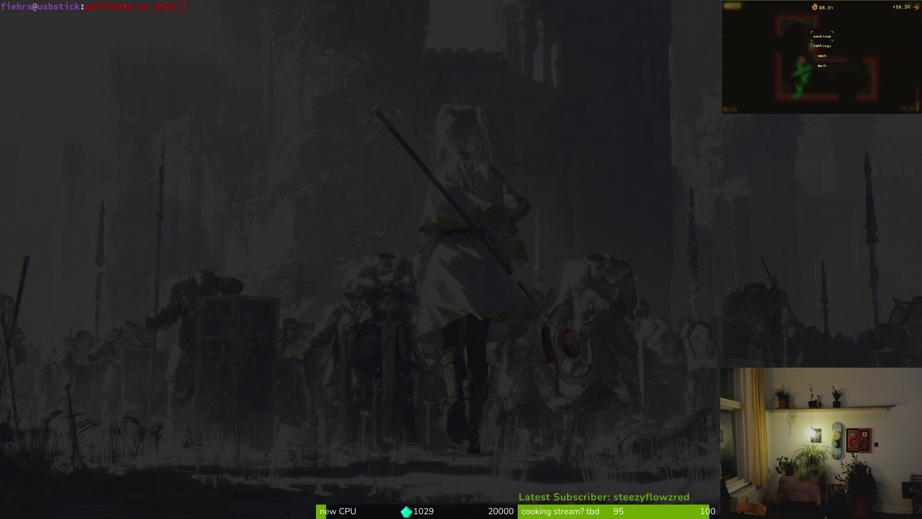
pyautogui.press('Escape')
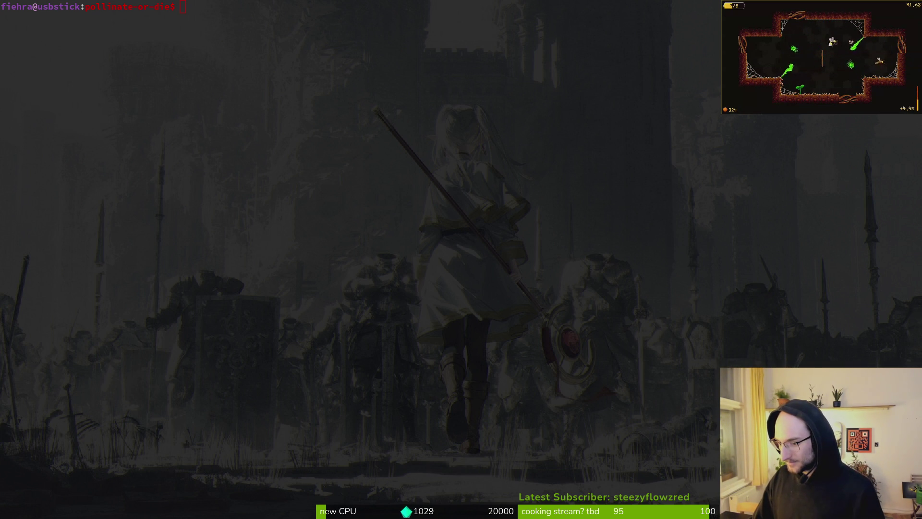
# Switch to Steam's Pollinate or Die Playtest page, opening and dismissing its gear menu
pyautogui.press('super+2')
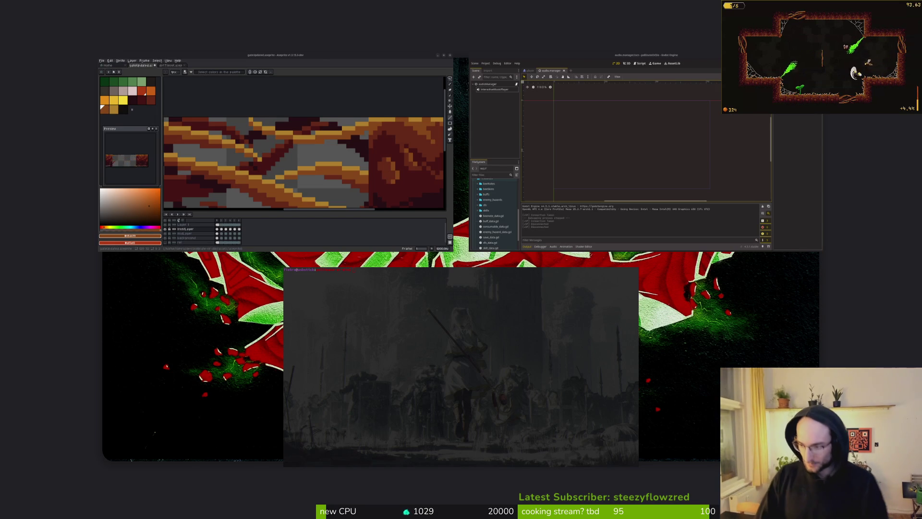
pyautogui.press('super+3')
pyautogui.click(746, 234)
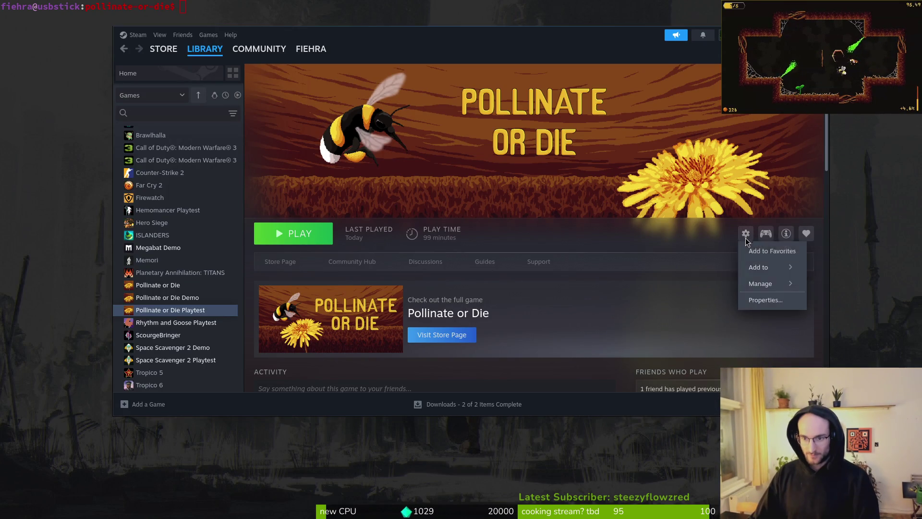
pyautogui.click(606, 248)
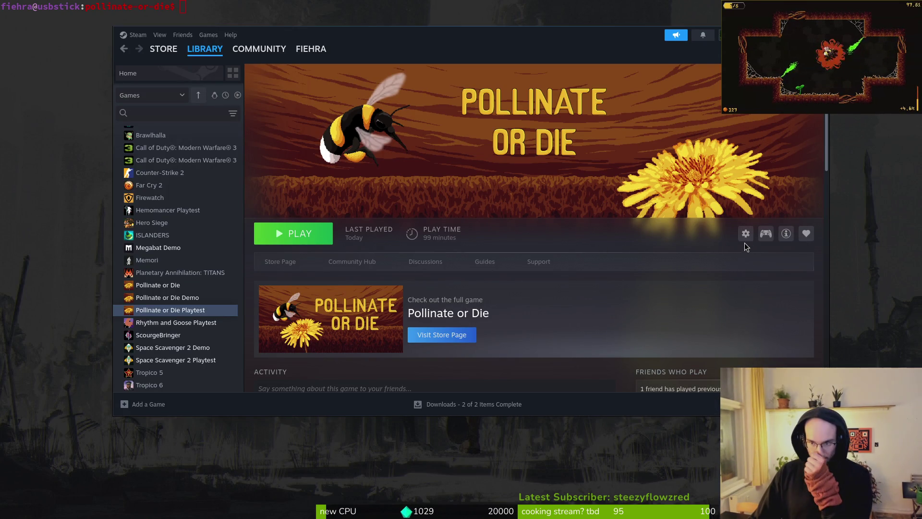